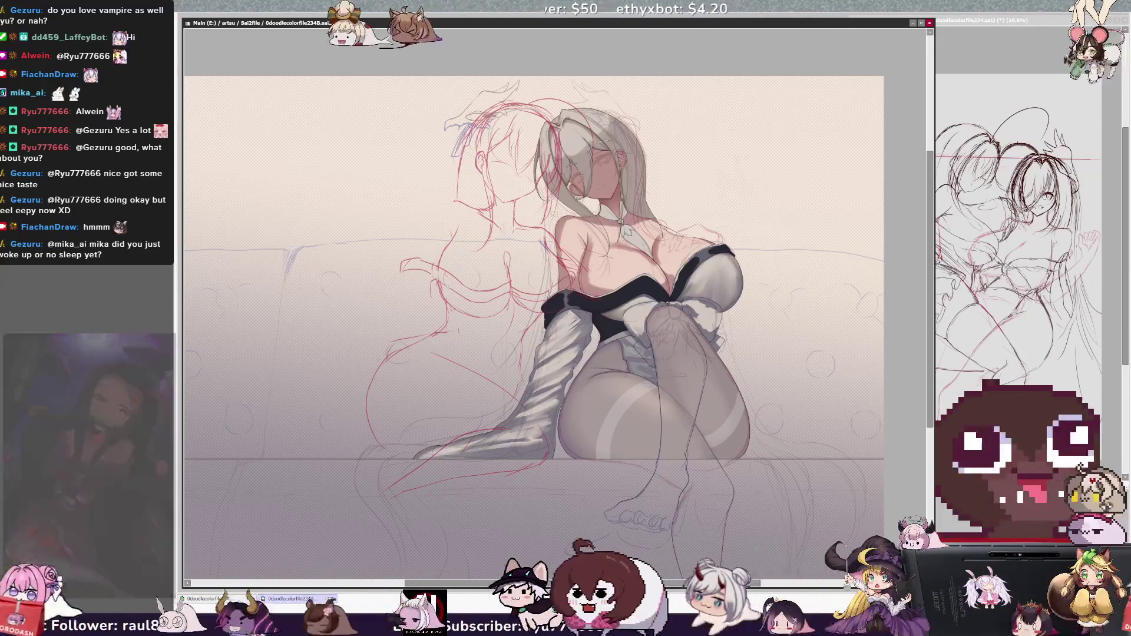
- Undo the stray red strokes by the lower-left leg, then zoom out to 25% to fit the canvas
key(ctrl+z)
key(ctrl+z)
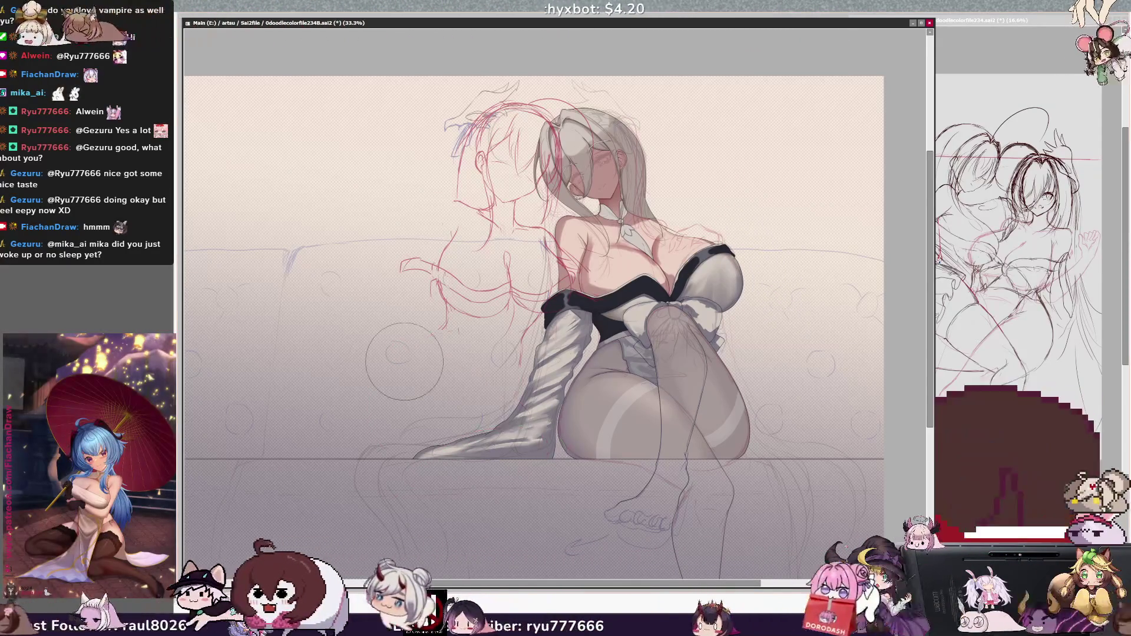
mouse_move(531, 476)
mouse_down()
mouse_move(584, 476)
mouse_move(580, 438)
mouse_up()
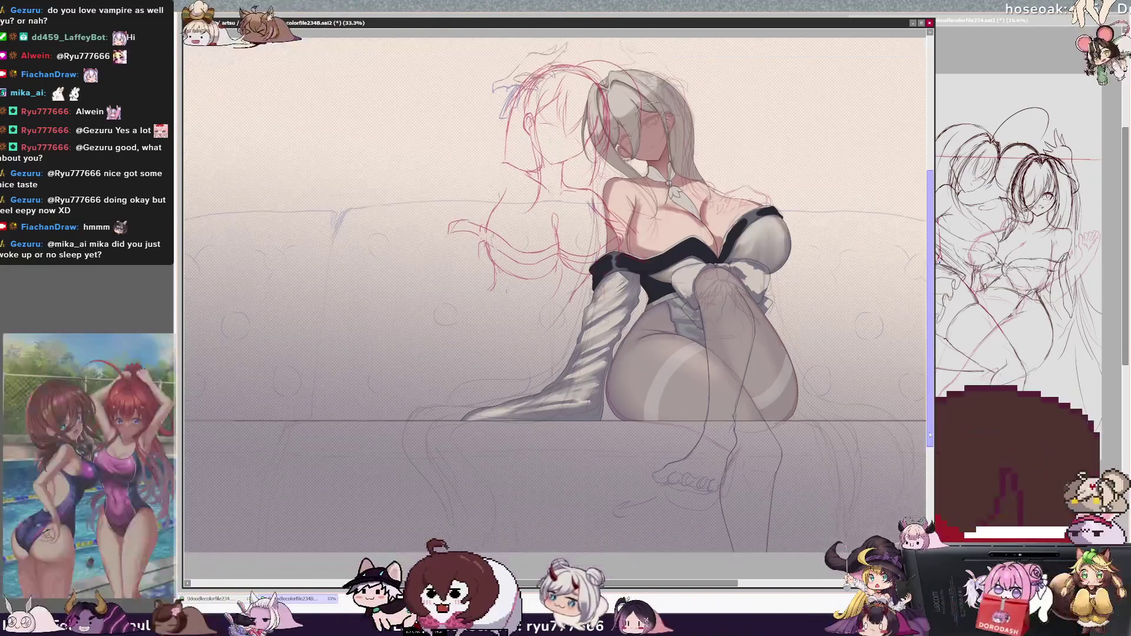
drag(580, 438, 615, 426)
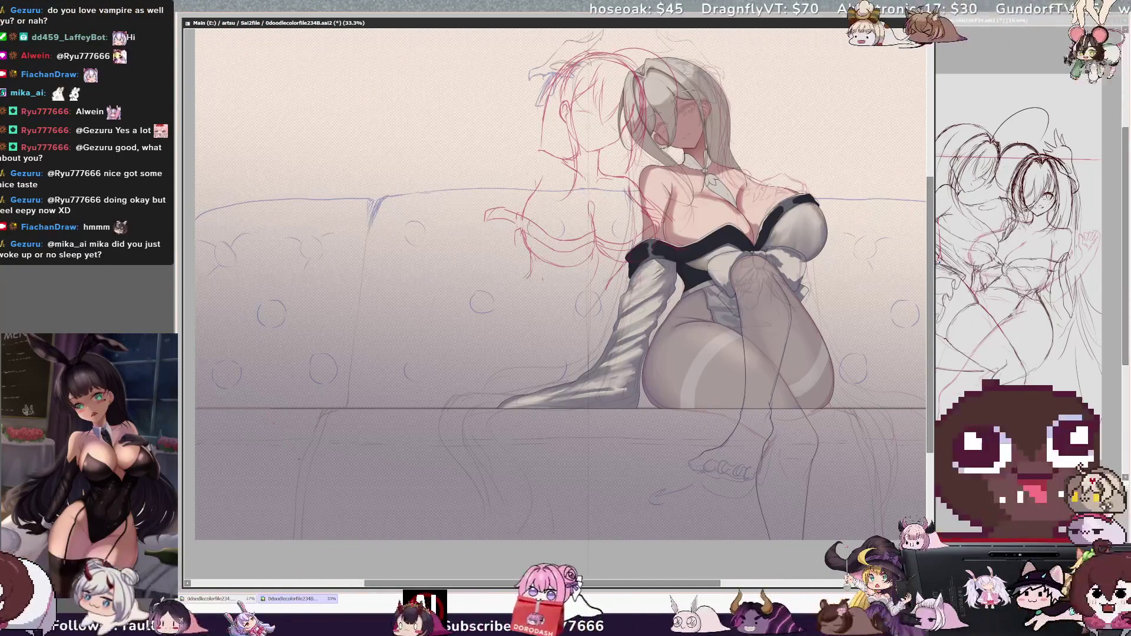
key(minus)
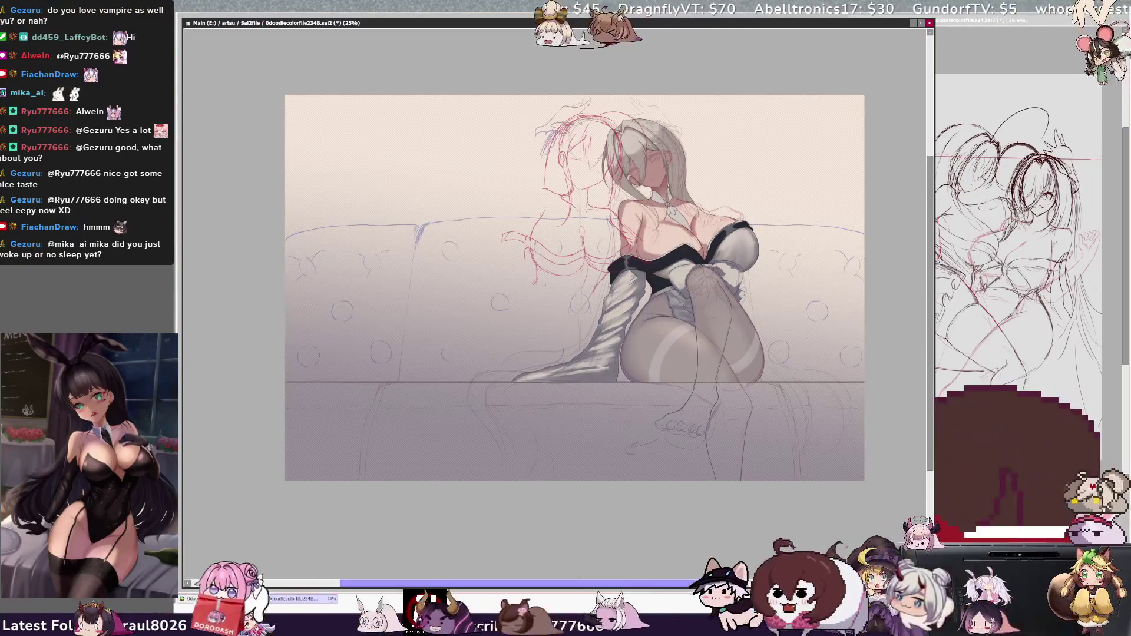
drag(713, 583, 733, 588)
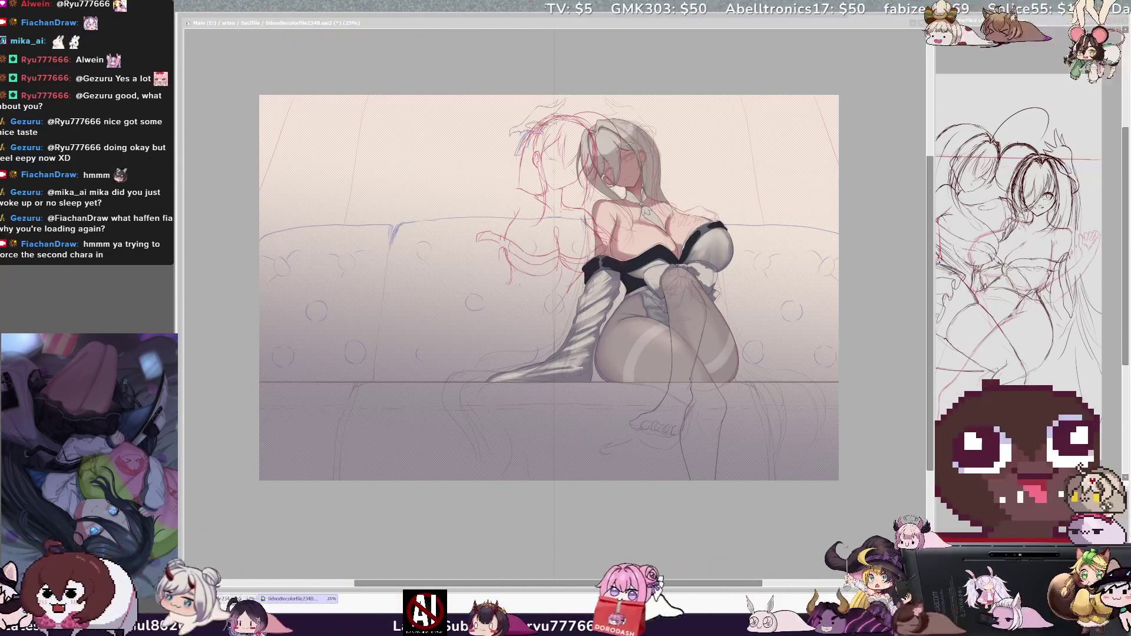
key(alt+Tab)
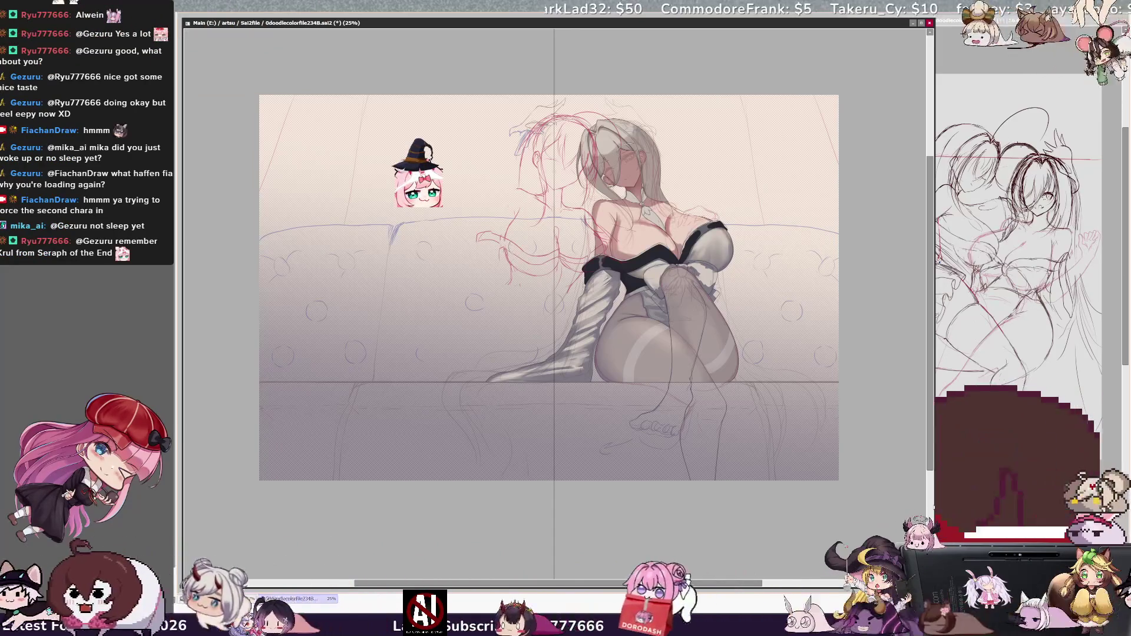
- Pick Layer18 from the canvas and zoom in closer on the seated figure
ctrl+shift+click(328, 240)
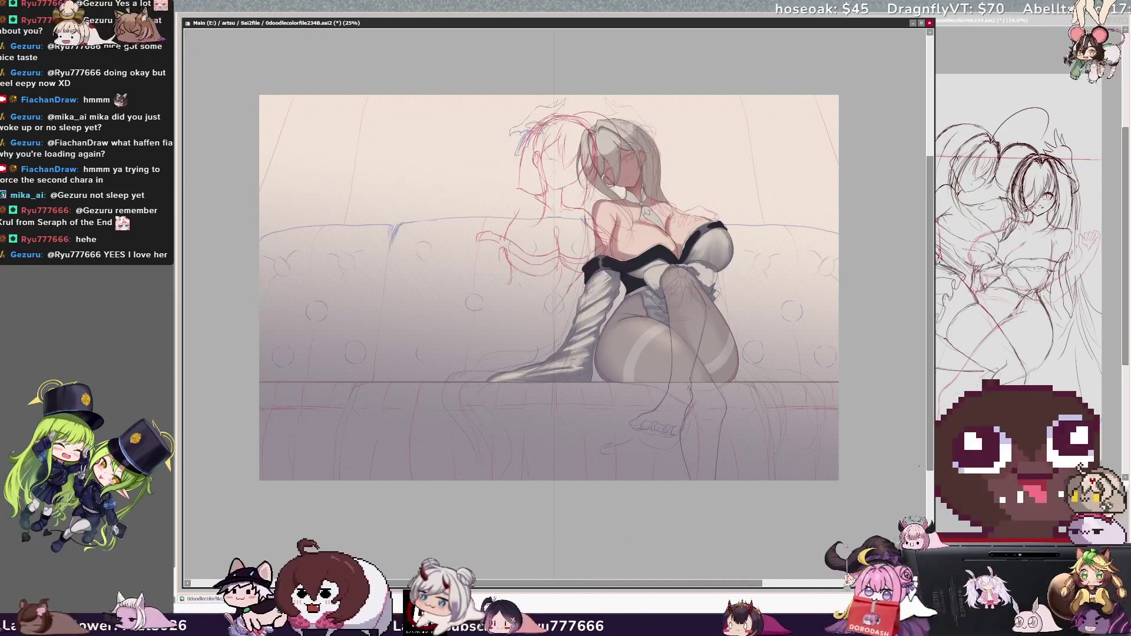
scroll(553, 288, right, 2)
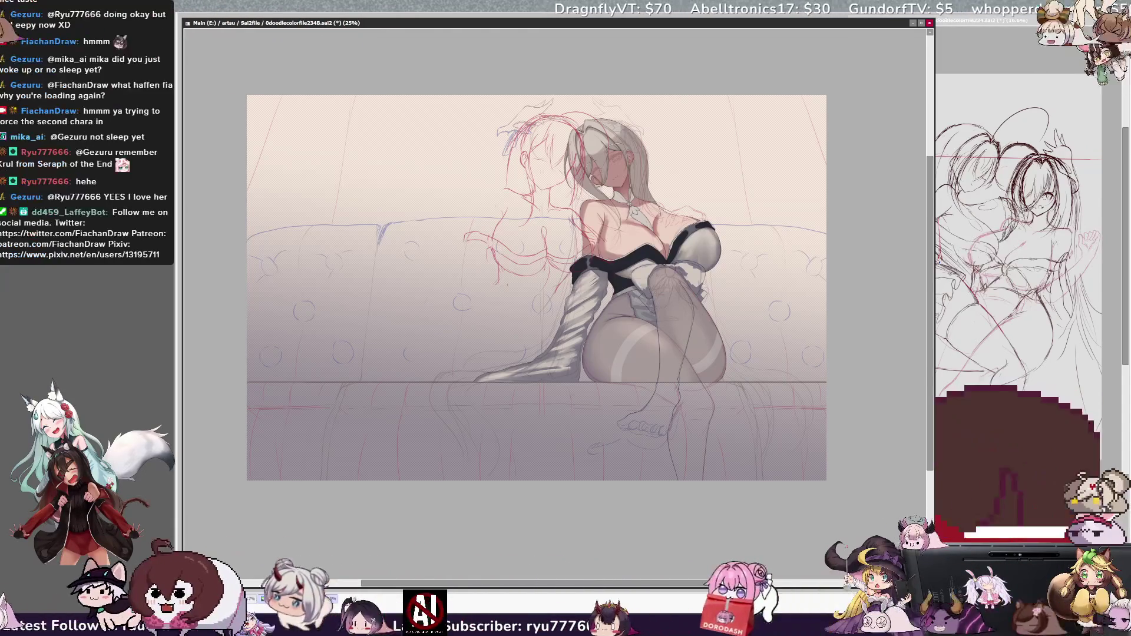
key(ctrl+plus)
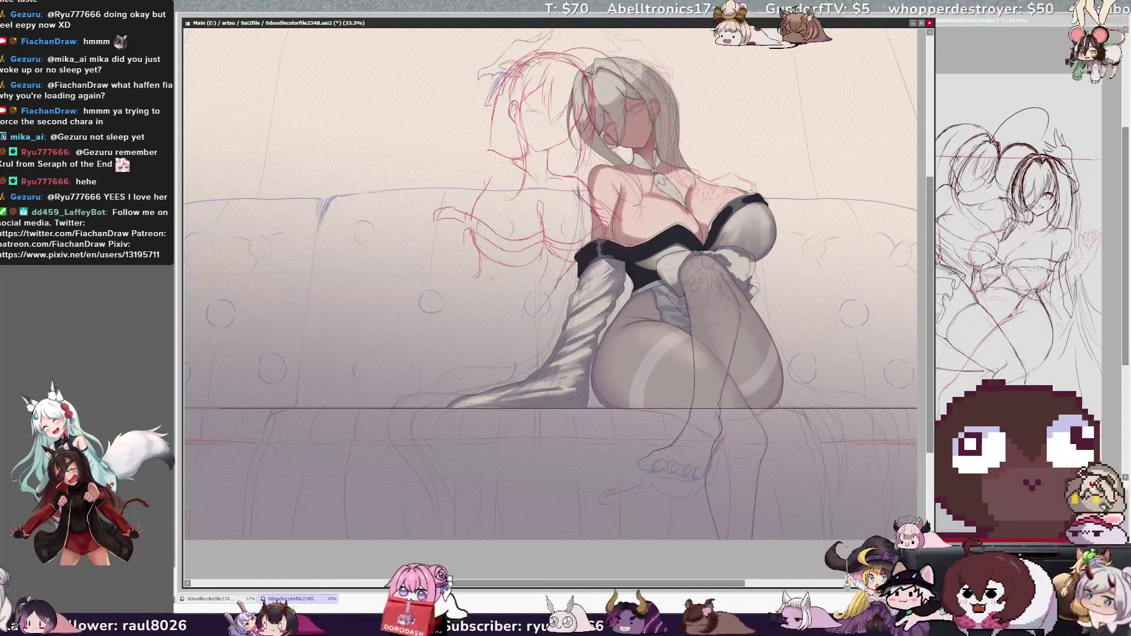
- Scroll the canvas left, right and up around the lower sofa beneath the figure
scroll(554, 283, left, 2)
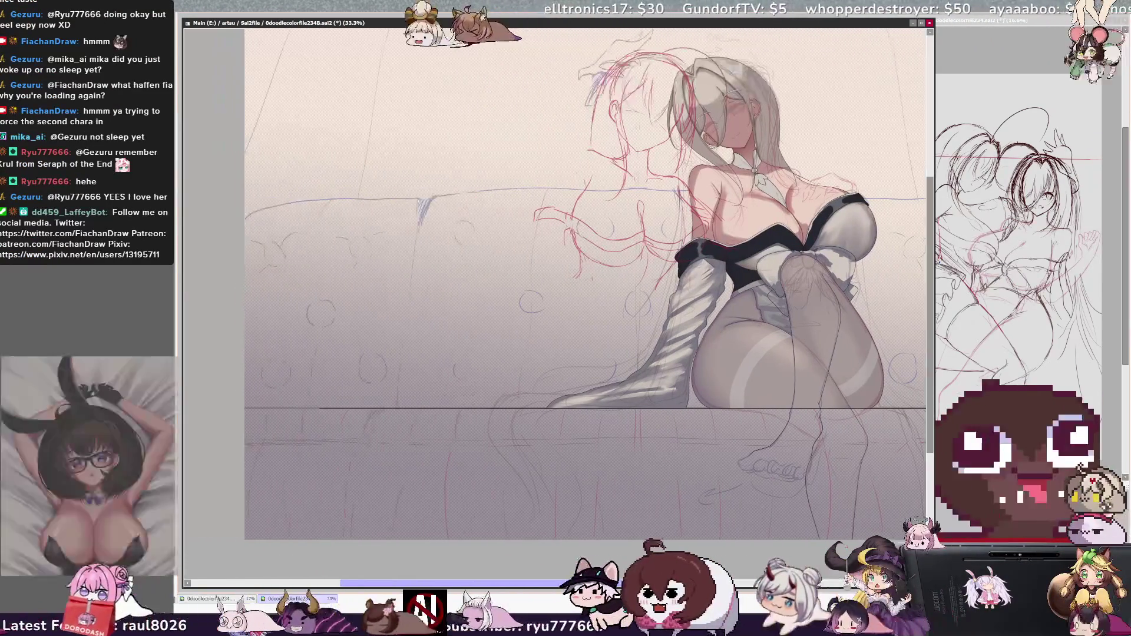
scroll(553, 283, left, 2)
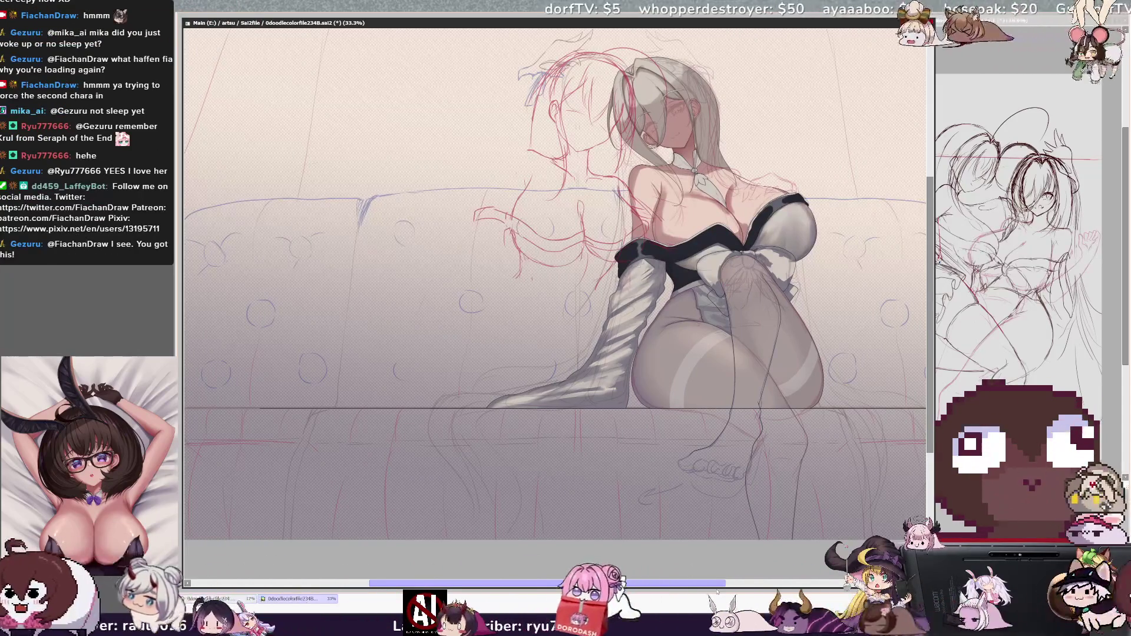
scroll(553, 283, left, 2)
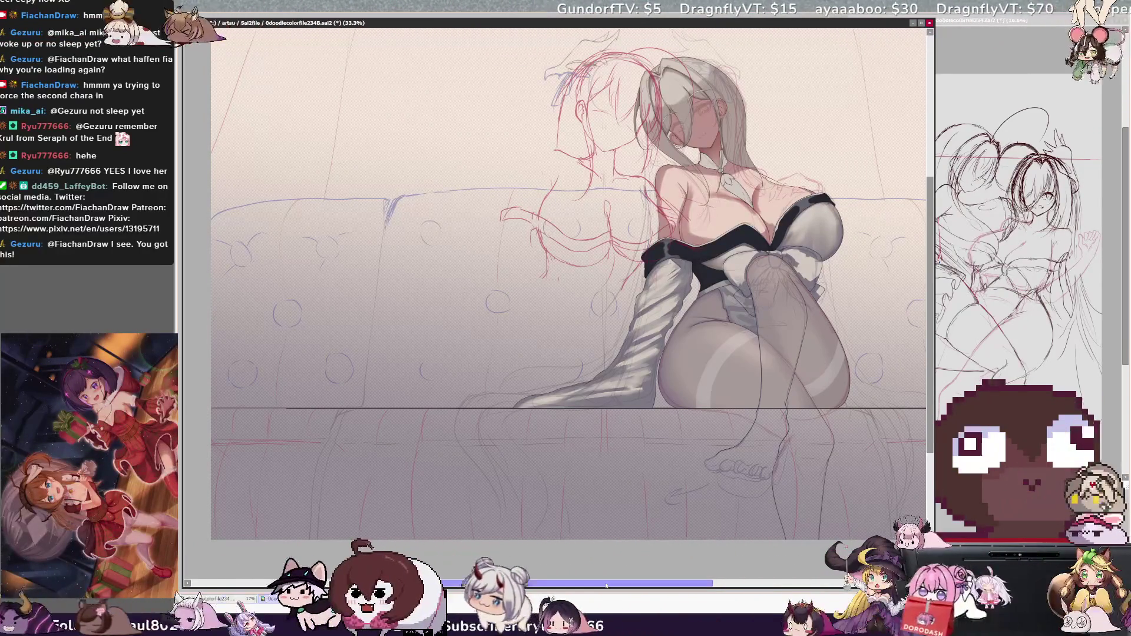
scroll(639, 583, right, 3)
scroll(640, 583, right, 1)
scroll(932, 398, up, 1)
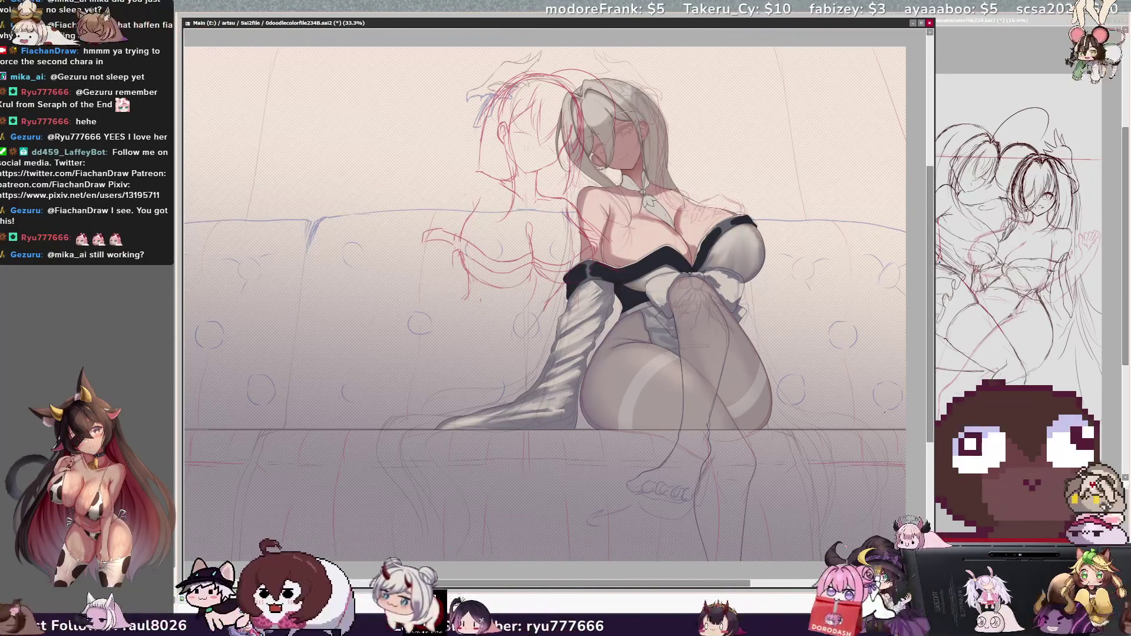
key(h)
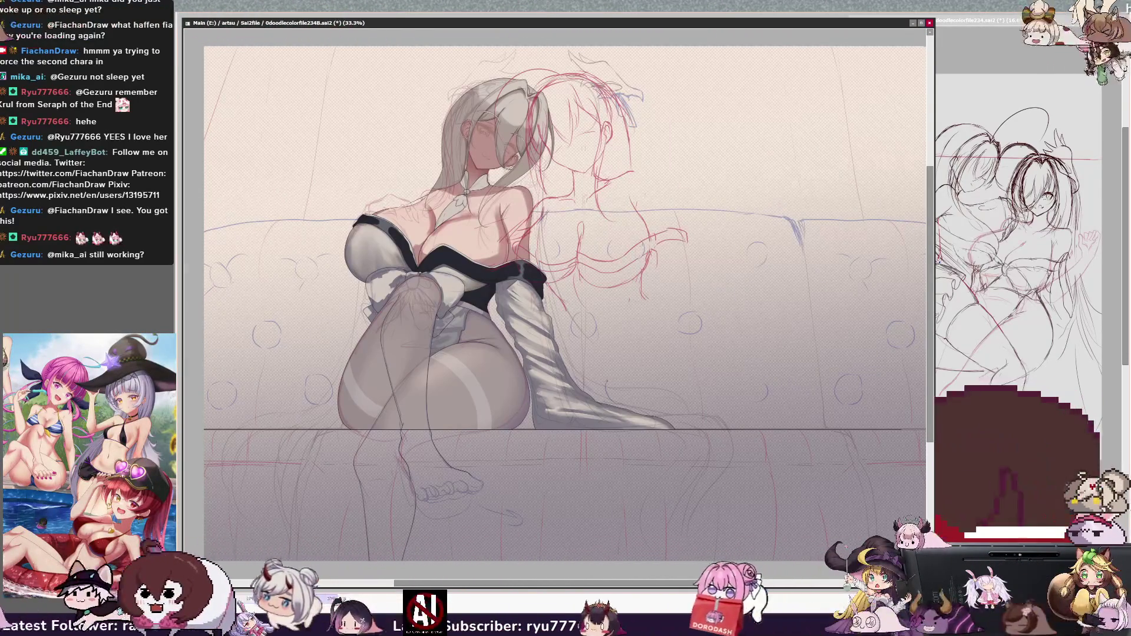
key(h)
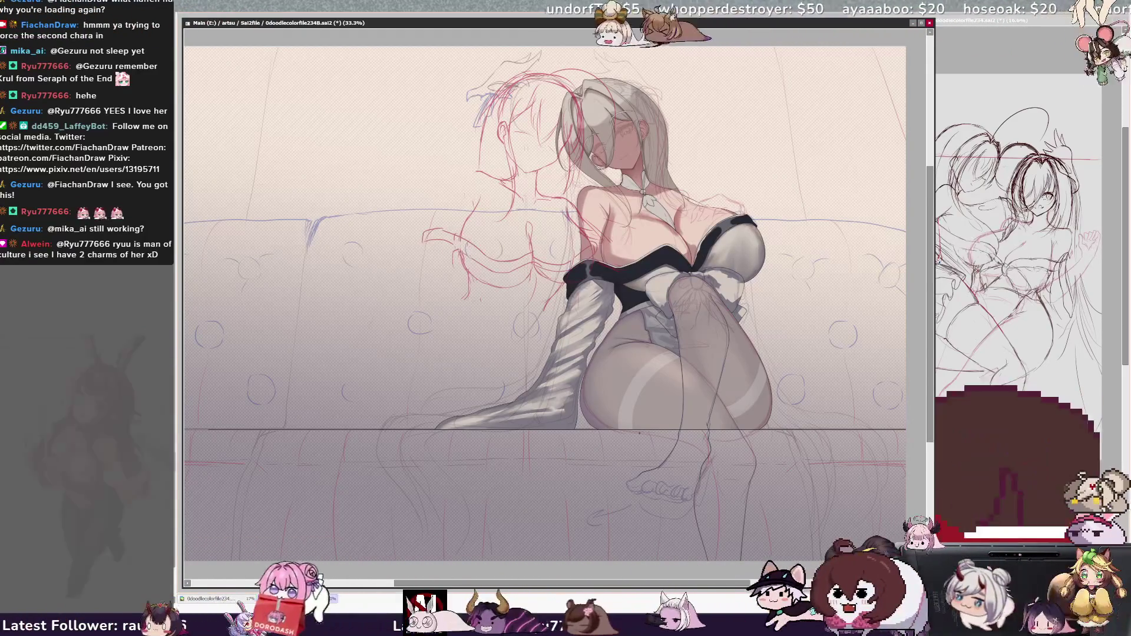
scroll(545, 304, right, 1)
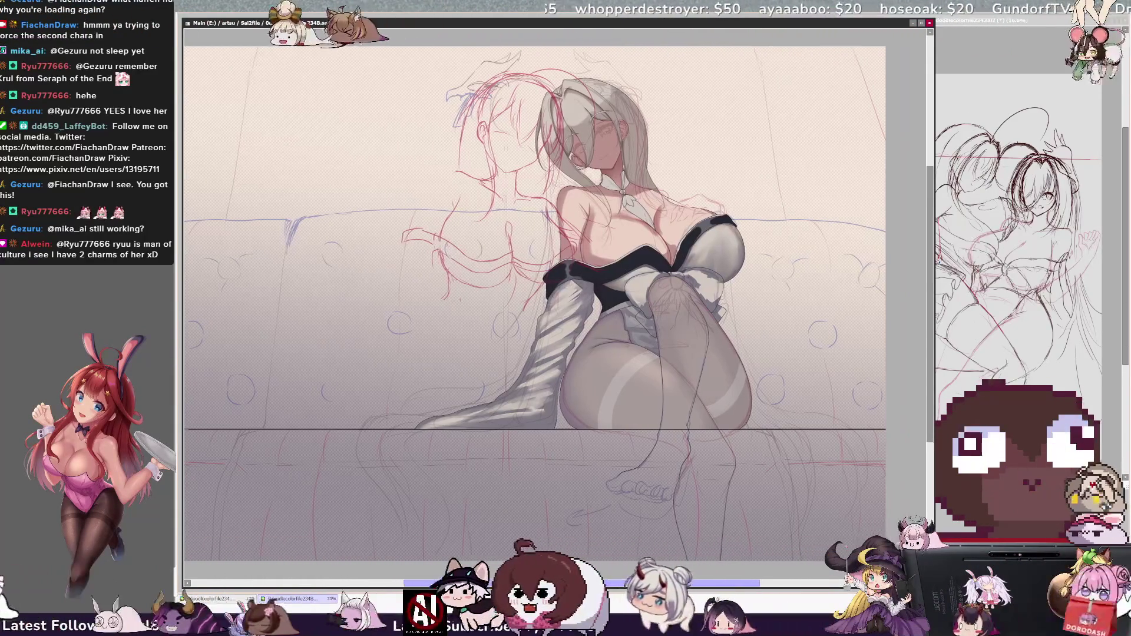
scroll(535, 303, right, 1)
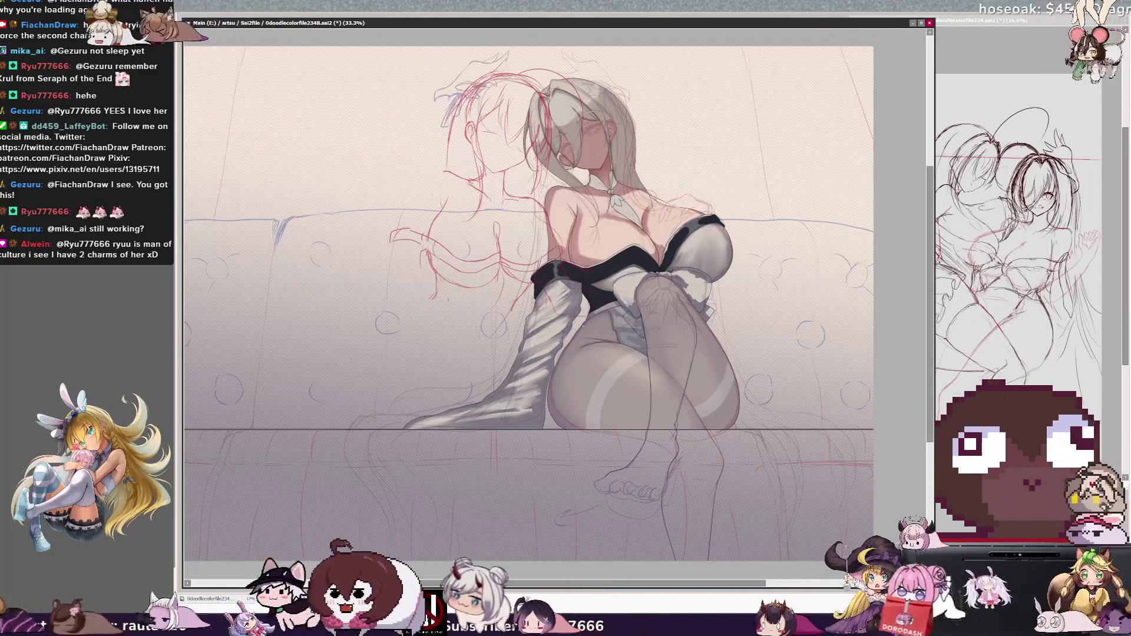
key(h)
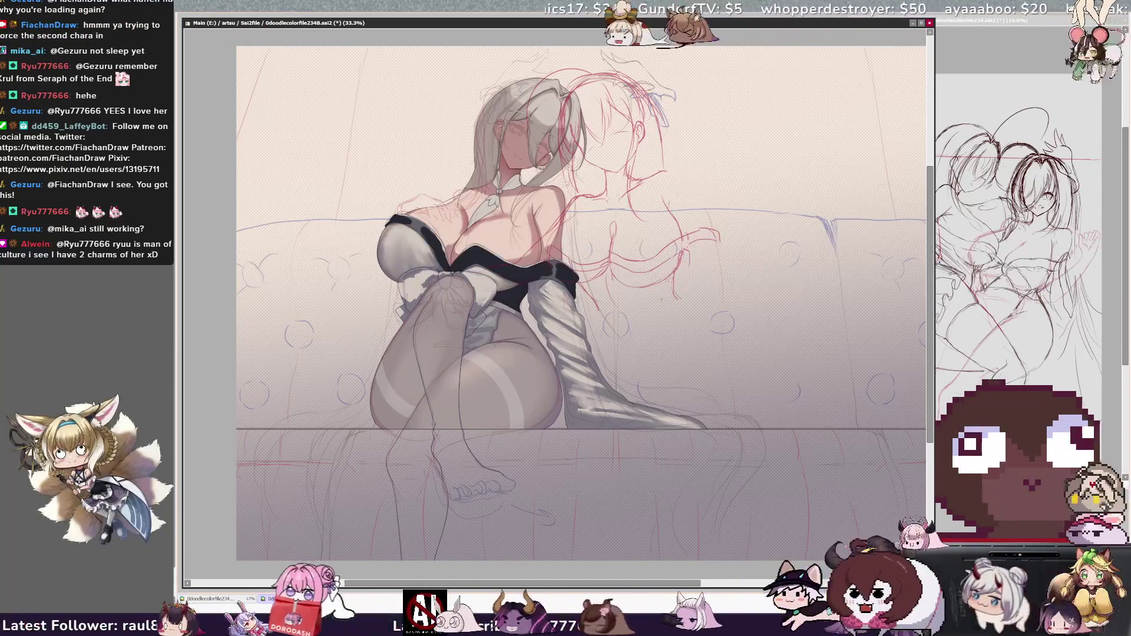
key(h)
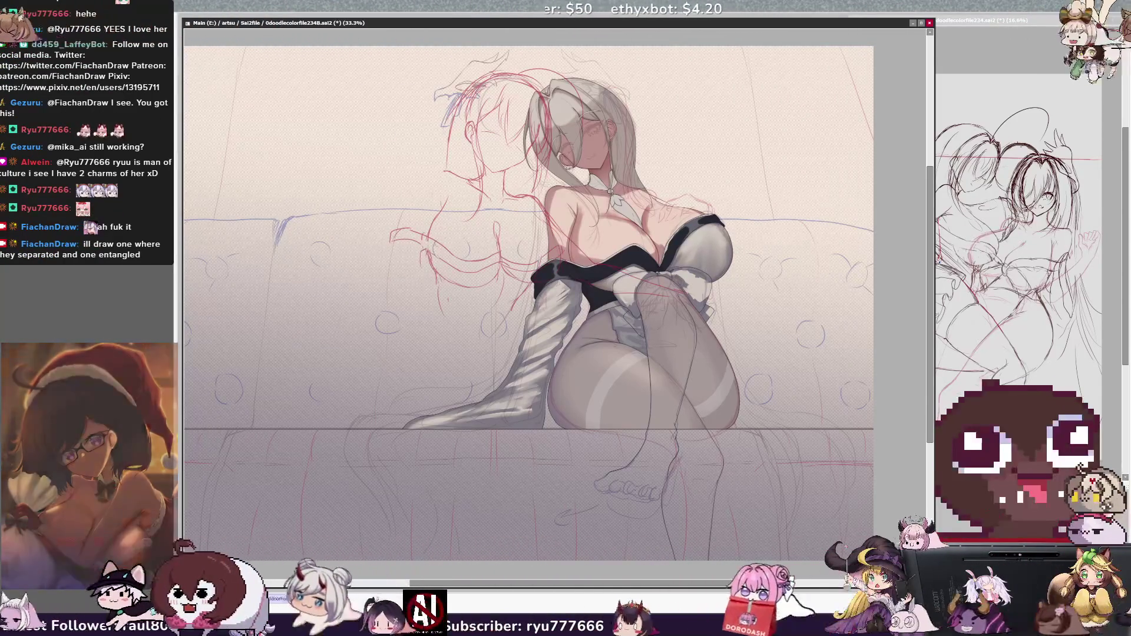
mouse_move(751, 294)
mouse_down()
mouse_move(659, 316)
mouse_move(684, 301)
mouse_up()
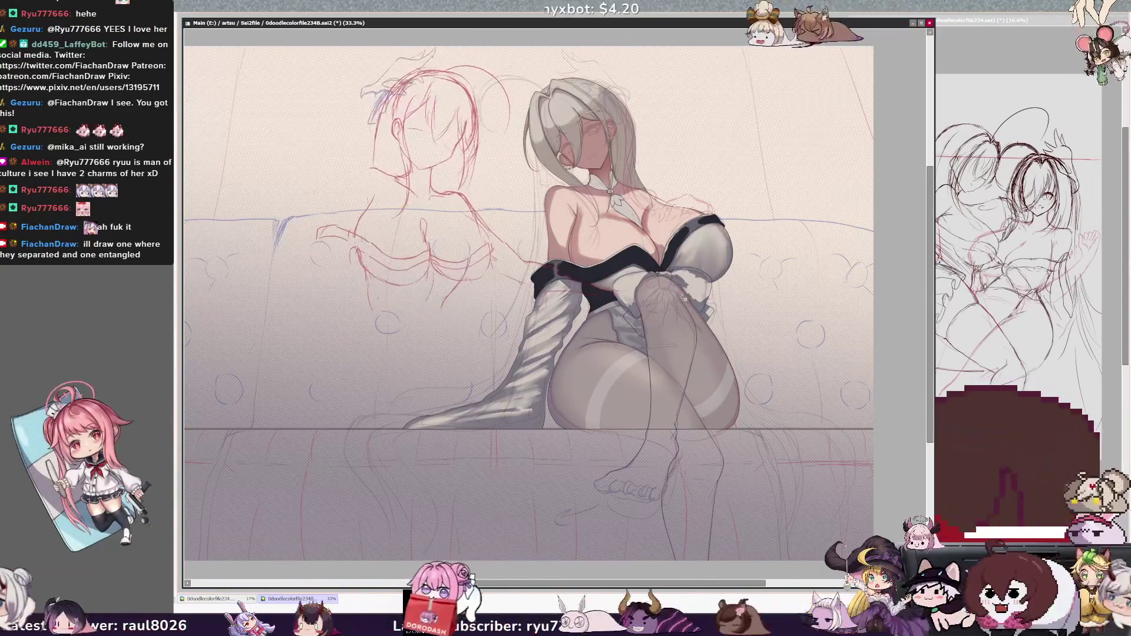
- Nudge the red second-figure sketch left and trim it down to just its head
drag(683, 306, 681, 308)
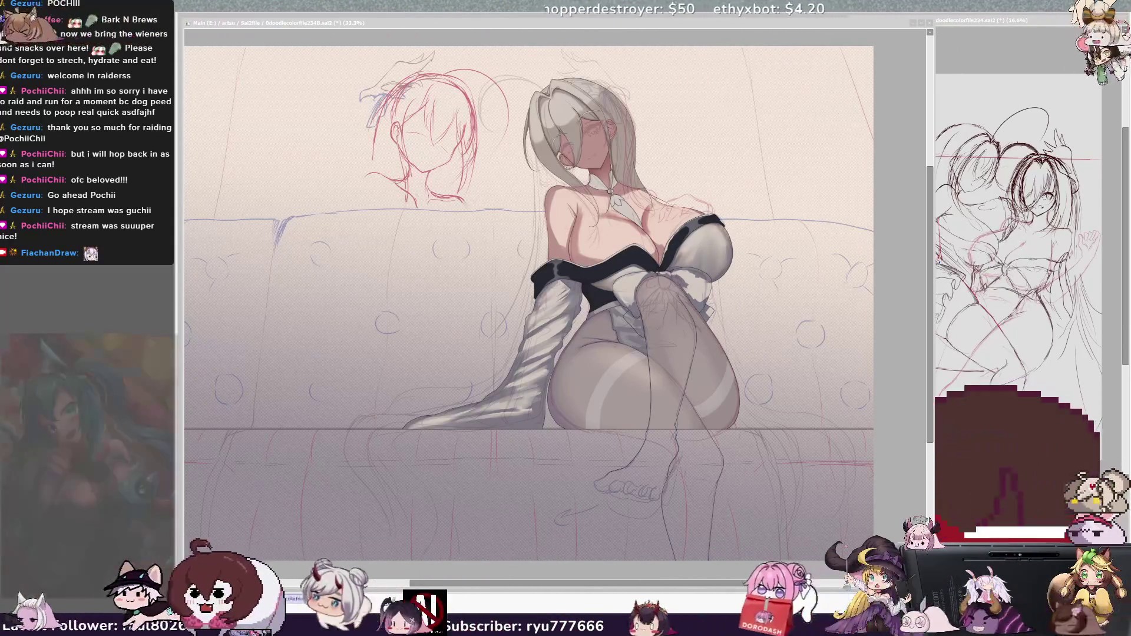
drag(590, 583, 566, 587)
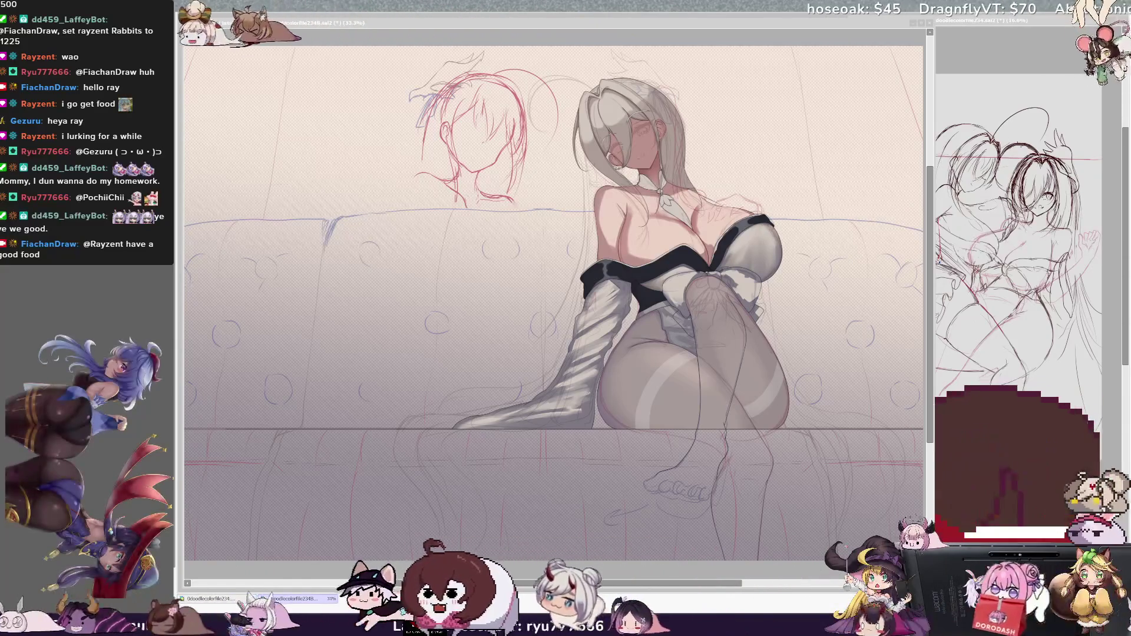
- Try a faint guide stroke, then undo back to reveal the red sketch lines over the woman
key(alt+Tab)
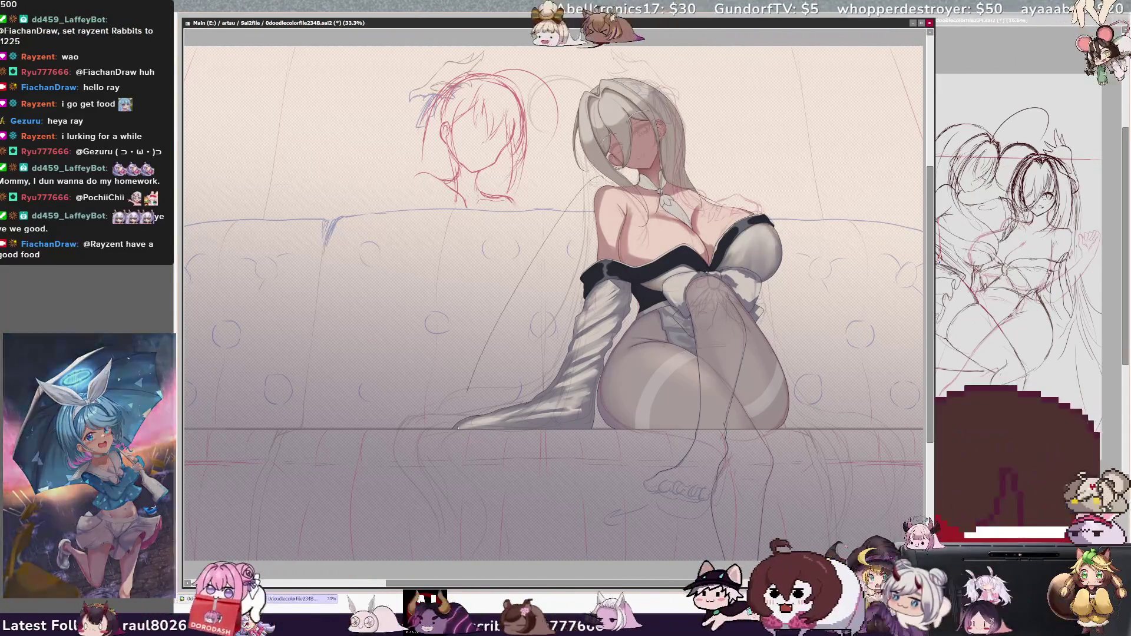
drag(724, 171, 714, 171)
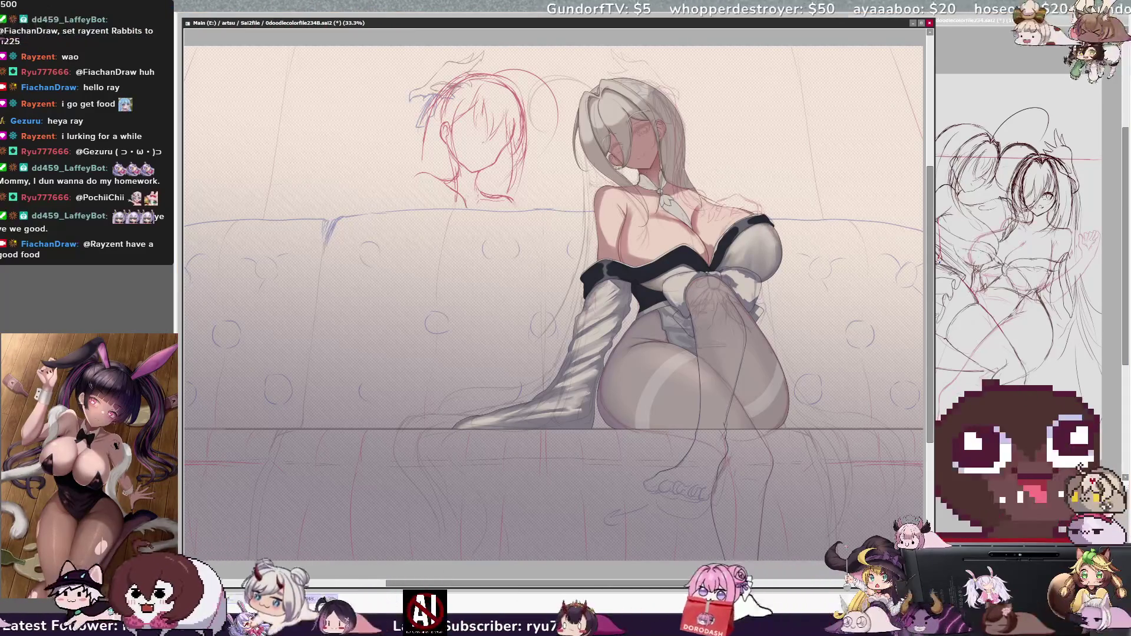
key(ctrl+z)
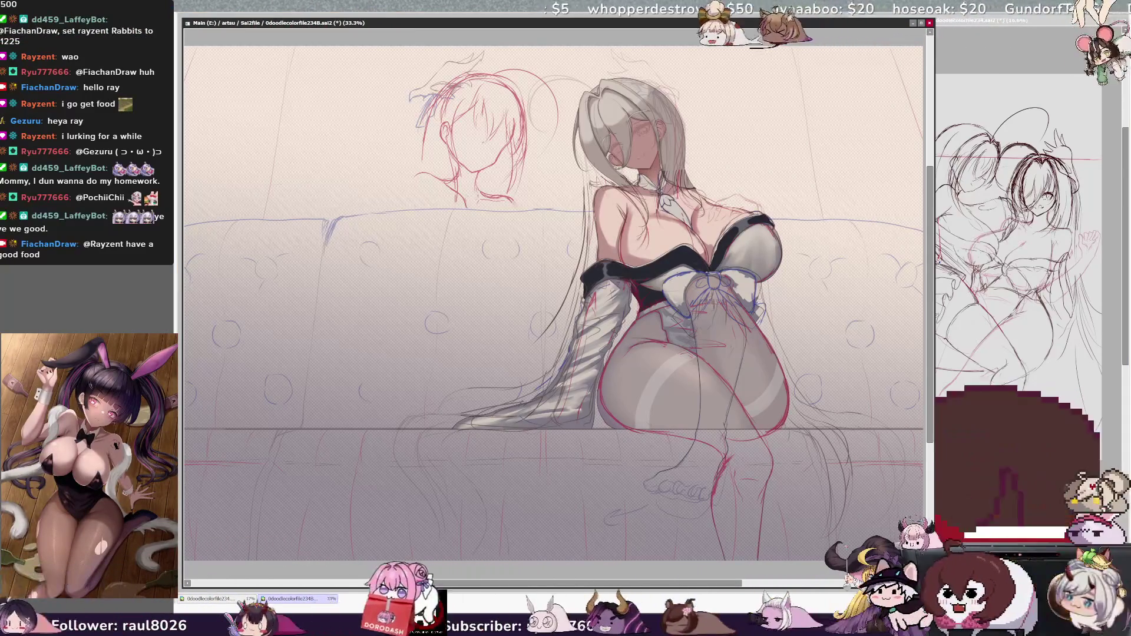
key(ctrl+z)
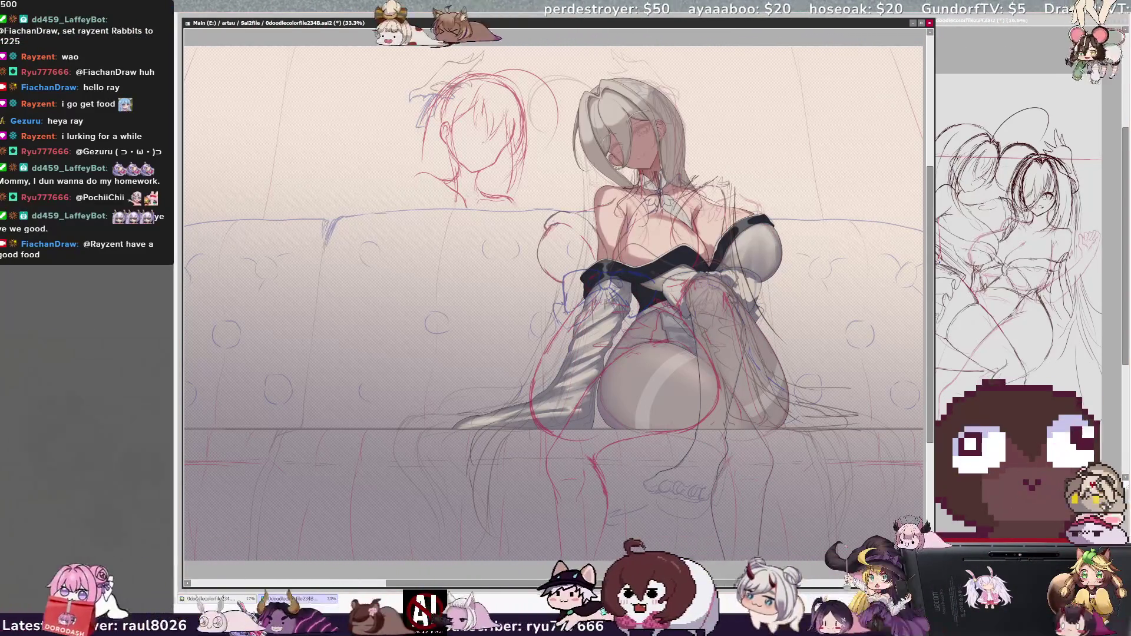
- Redo the leftward move of the bow sketch and sketch the left figure's neck and shoulders
key(ctrl+y)
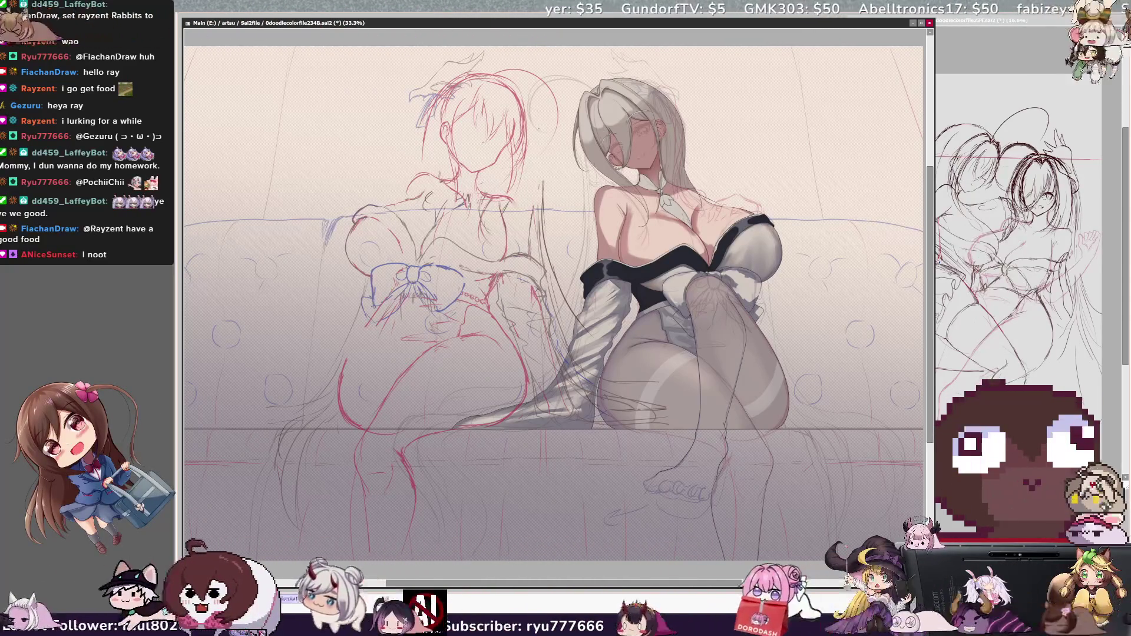
drag(474, 180, 524, 174)
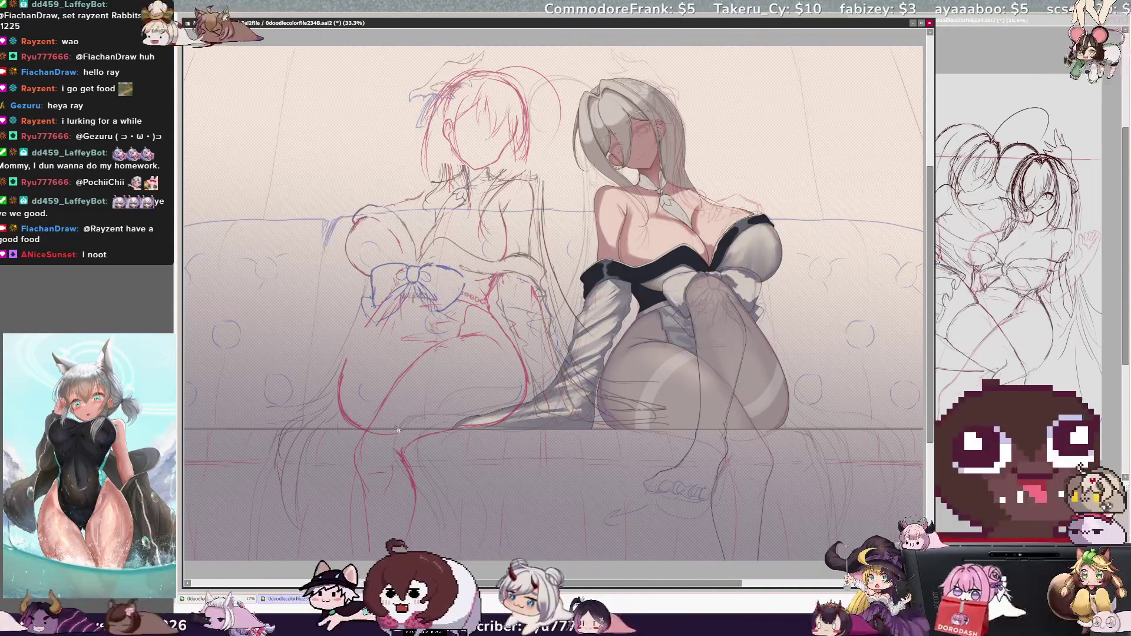
- In a mirrored view, nudge the red head and hair left, flip back, then undo to compare
key(h)
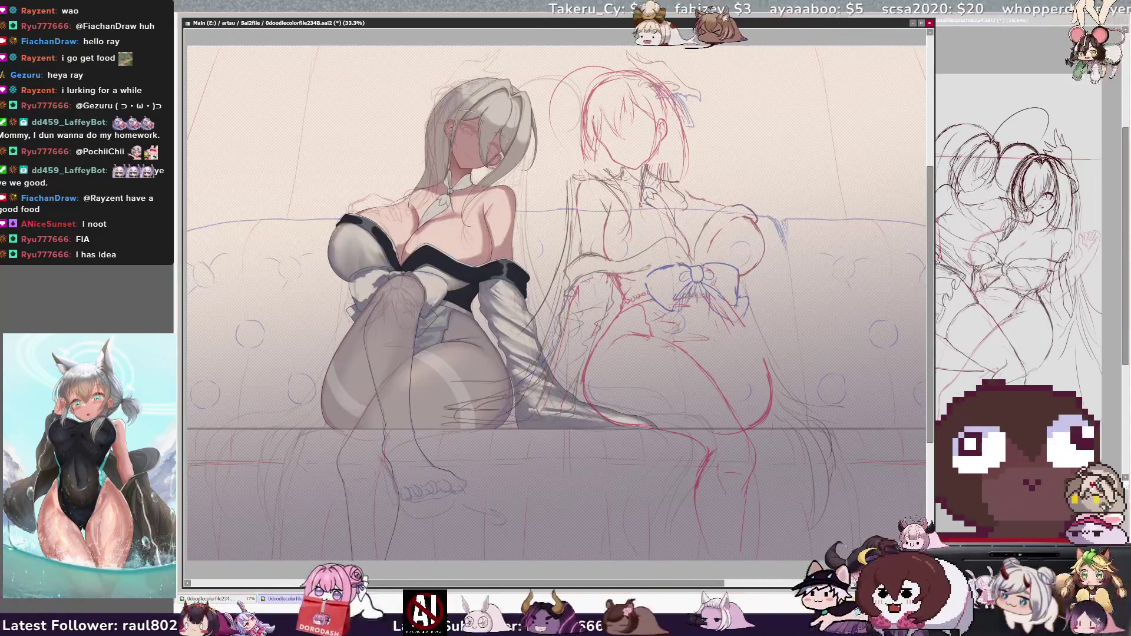
mouse_move(769, 297)
mouse_down()
mouse_move(758, 298)
mouse_move(771, 297)
mouse_up()
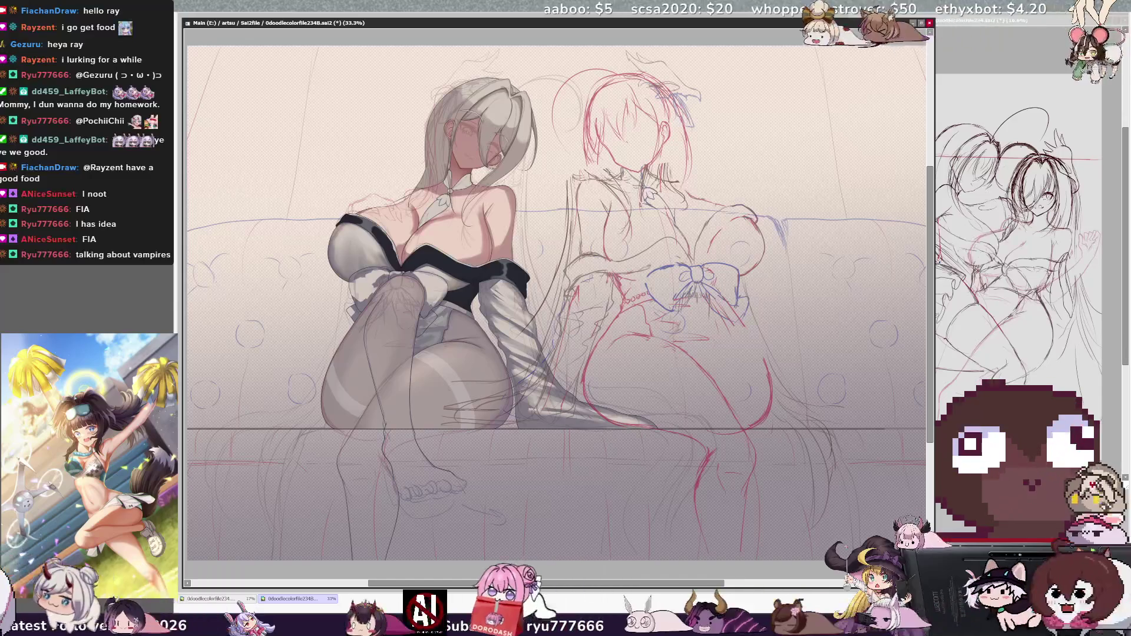
drag(801, 299, 786, 307)
key(h)
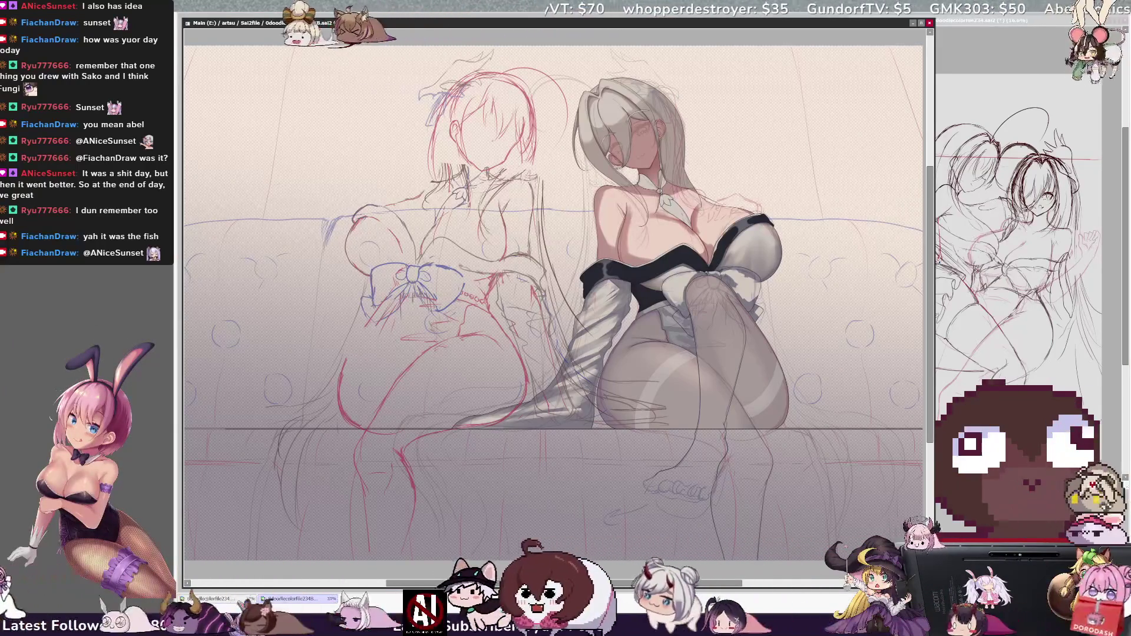
key(ctrl+z)
- Restore the second figure's body sketch, try it as a new canvas, close it, and return to the sofa drawing
key(ctrl+y)
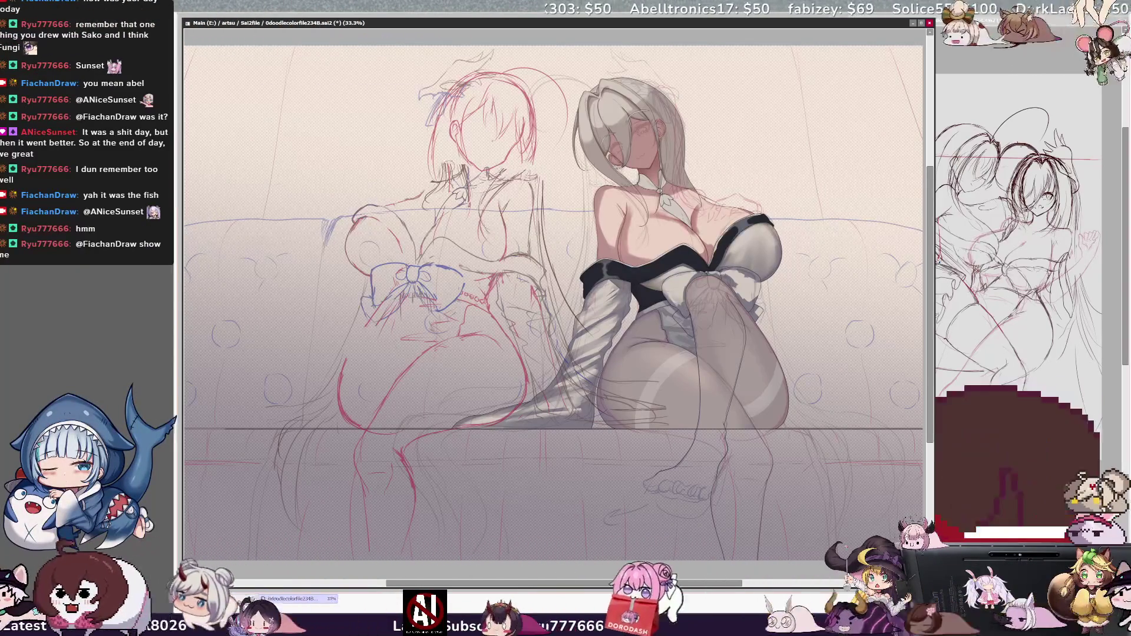
key(ctrl+shift+n)
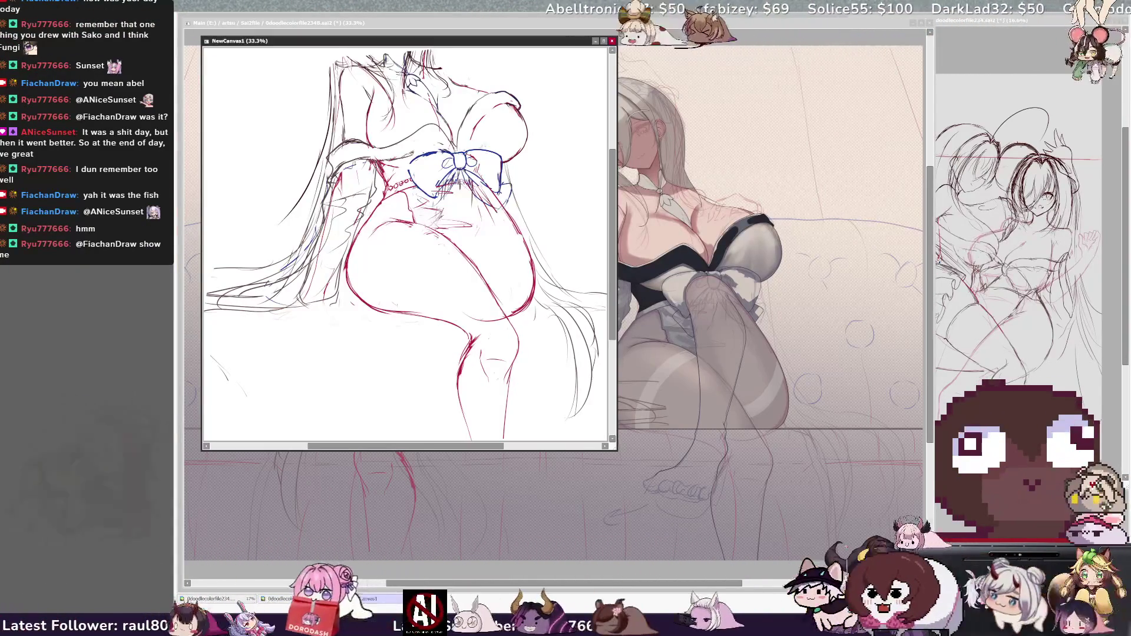
key(ctrl+w)
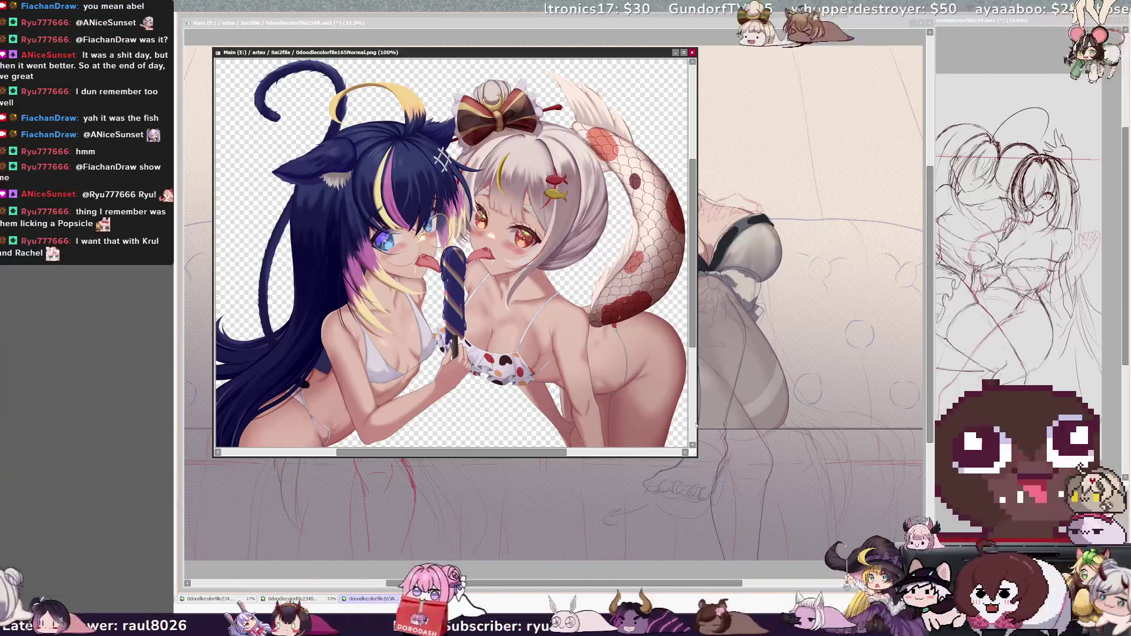
click(698, 424)
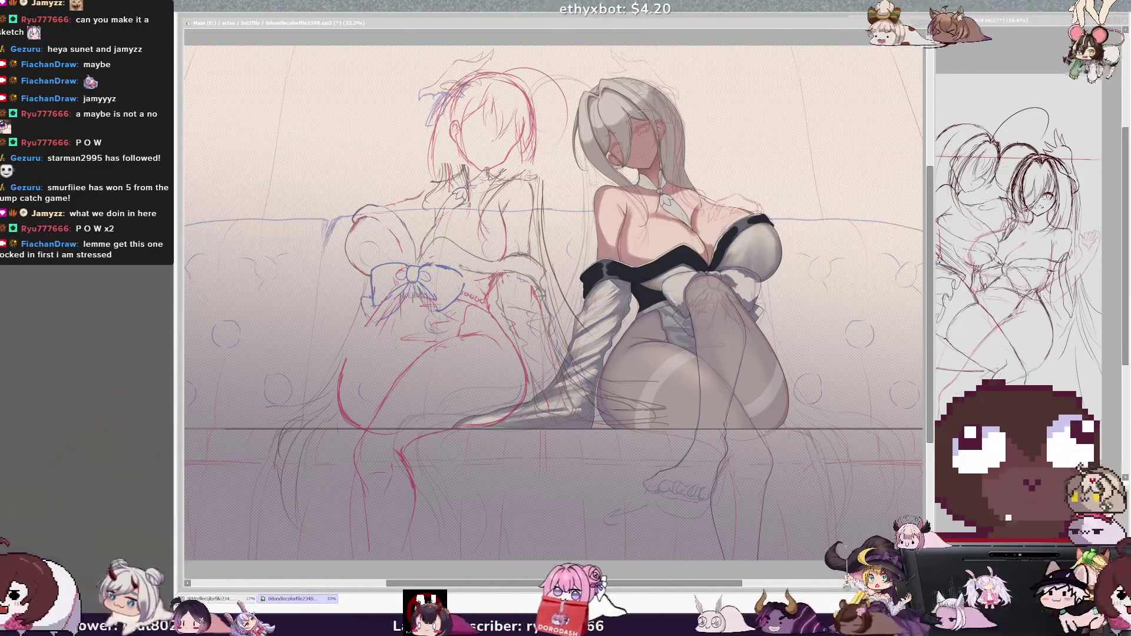
- Pan slightly right and mirror the sofa drawing horizontally to check its proportions
scroll(553, 303, right, 1)
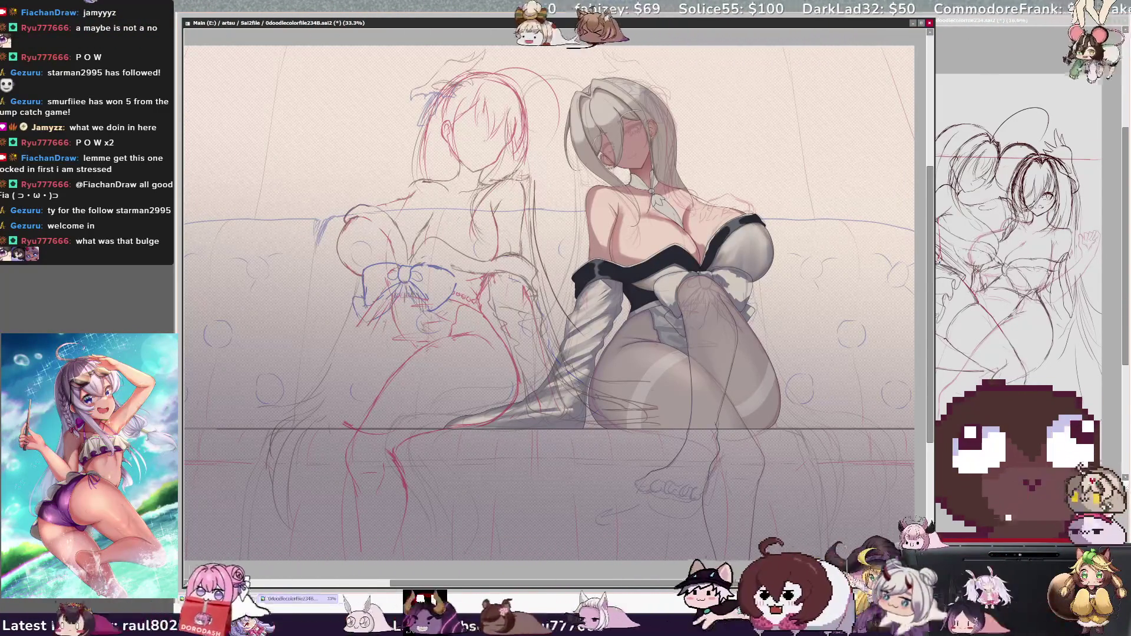
key(h)
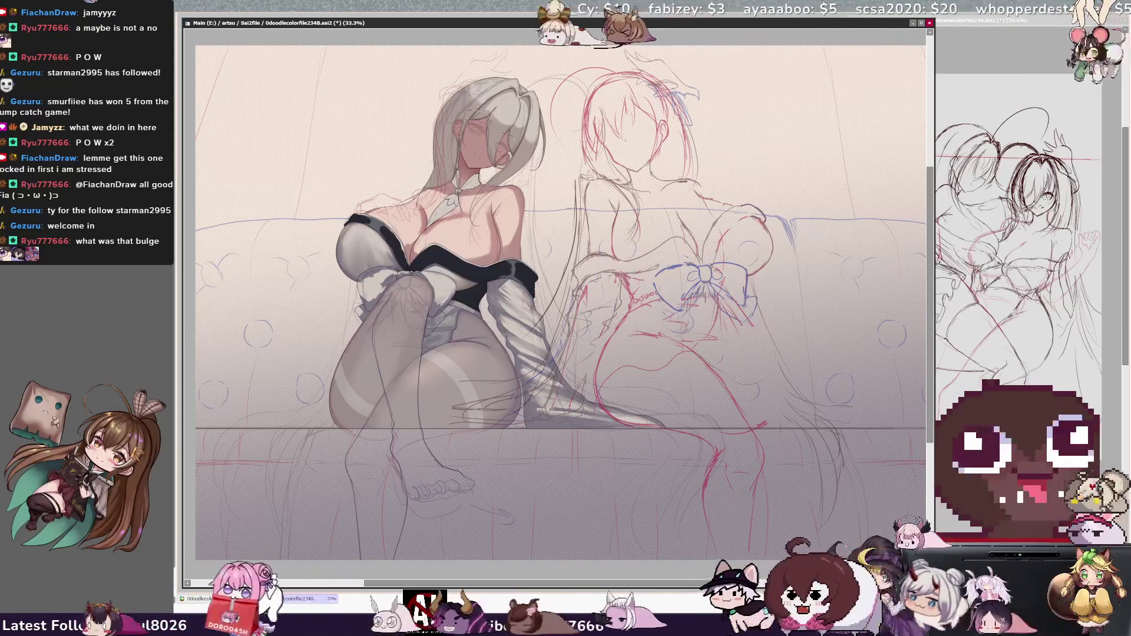
key(h)
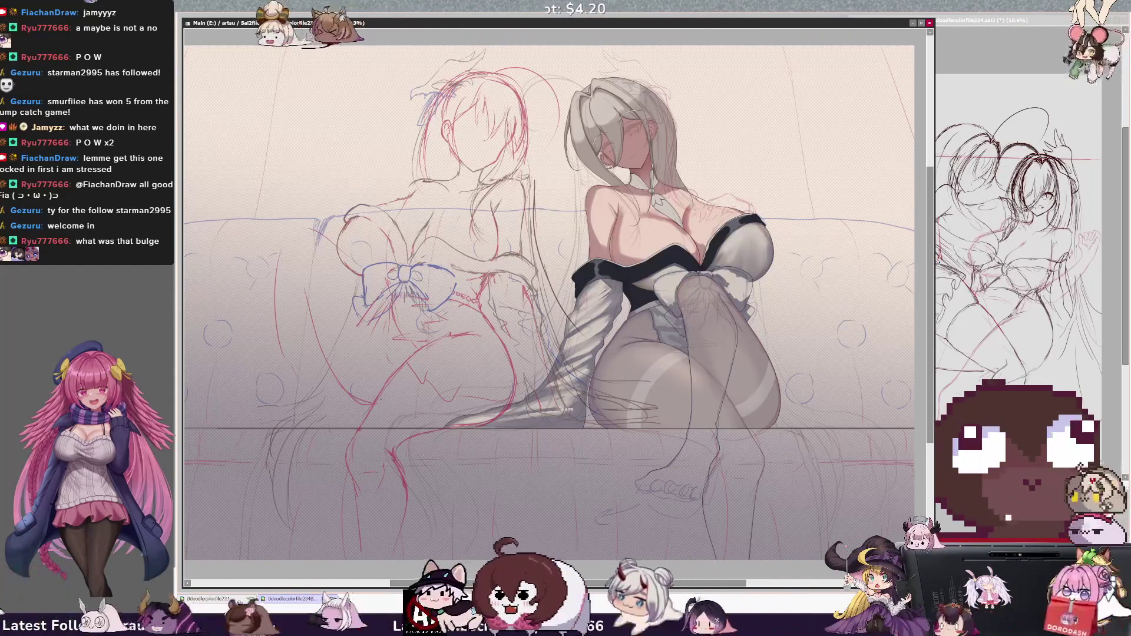
ctrl+shift+click(384, 400)
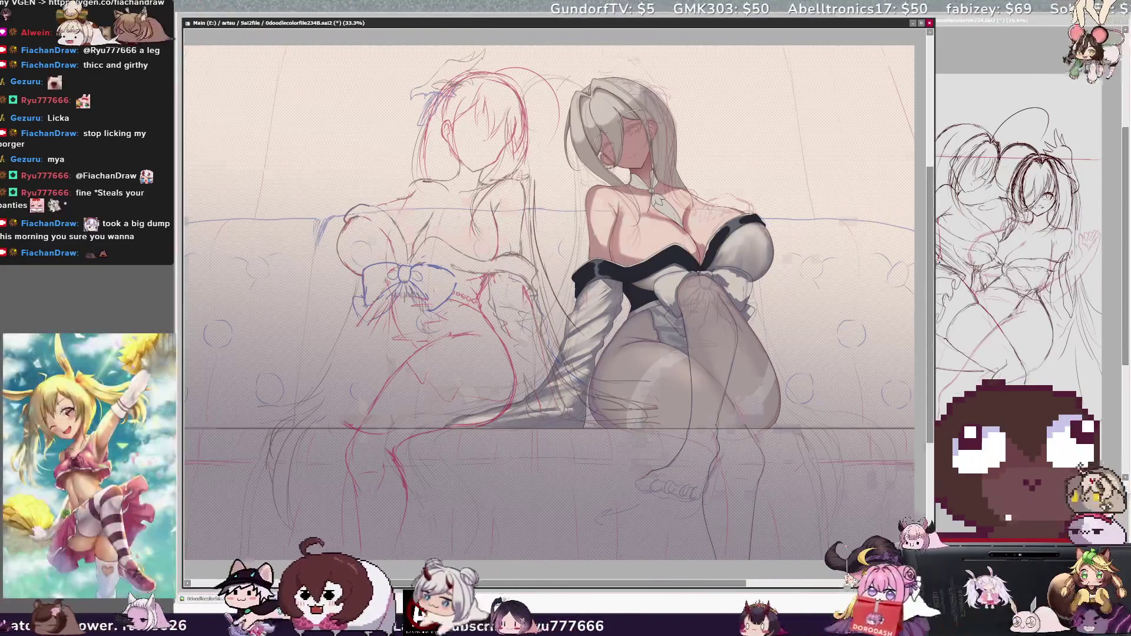
key(h)
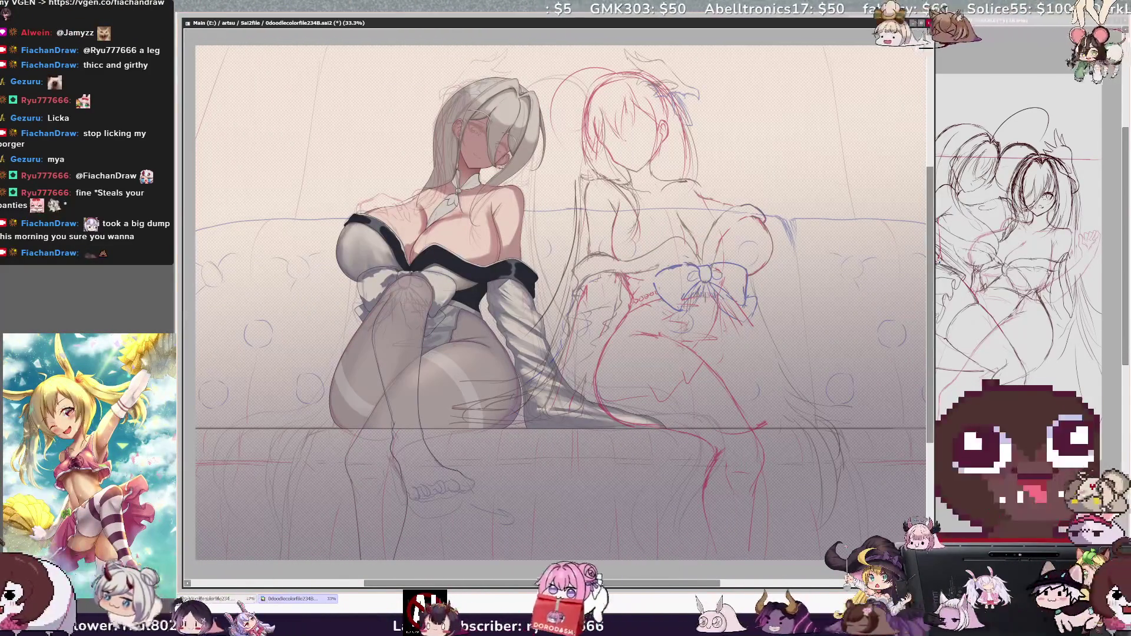
key(h)
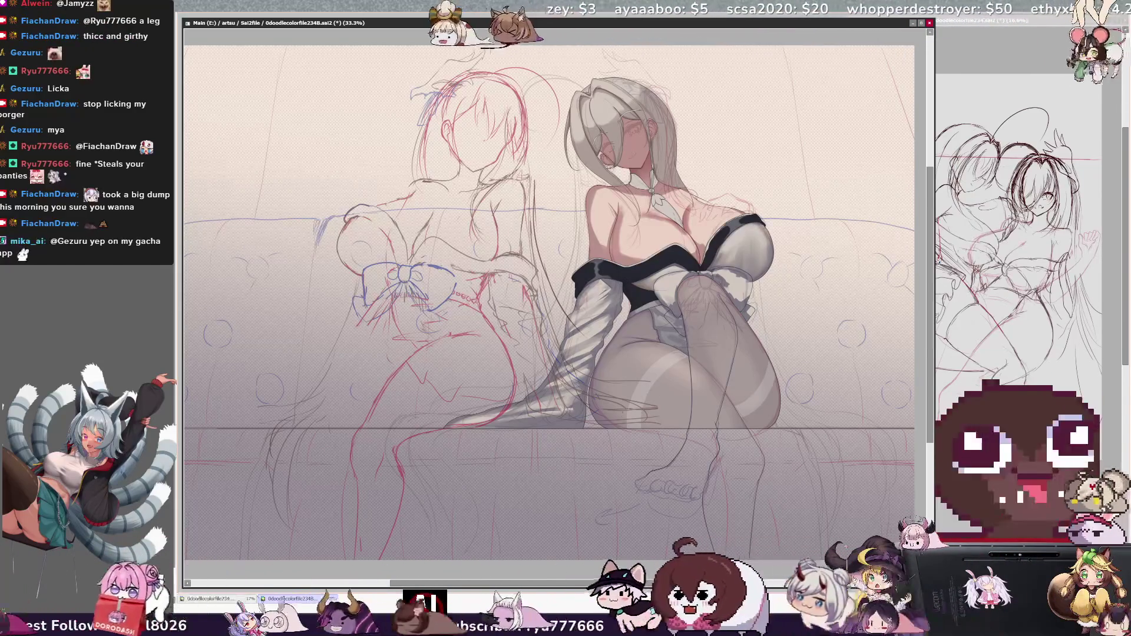
drag(639, 385, 648, 430)
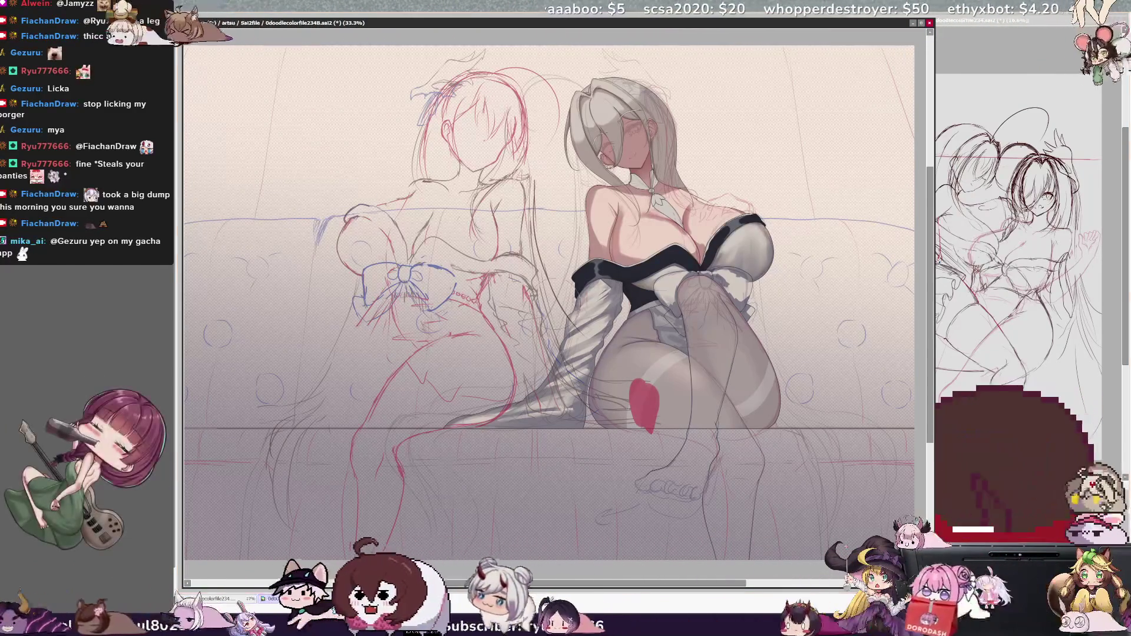
key(ctrl+z)
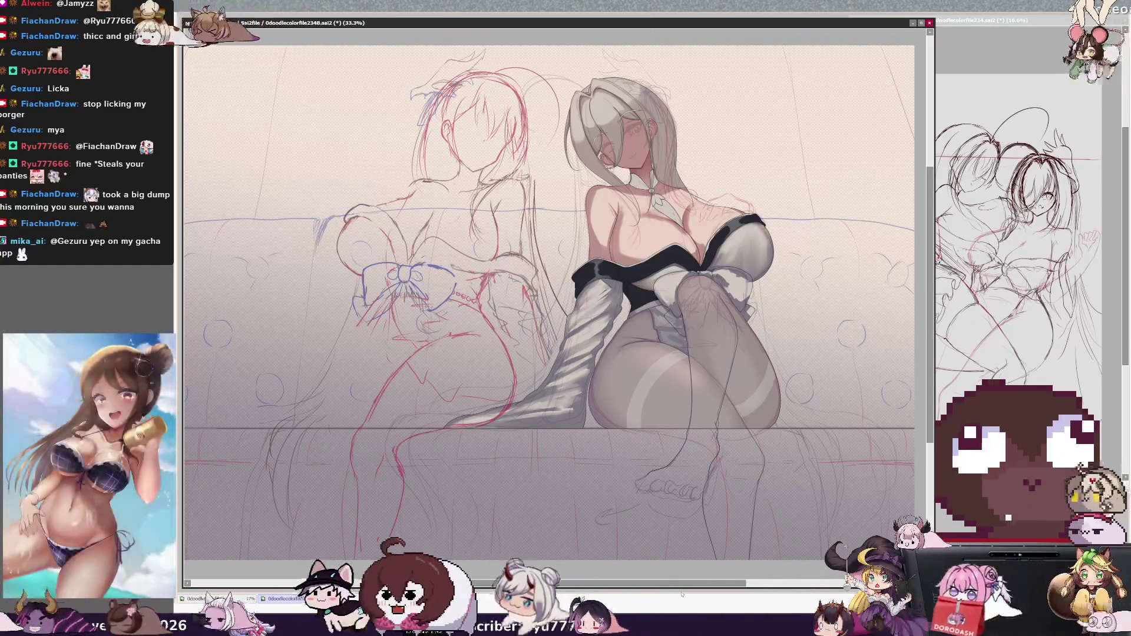
mouse_move(681, 583)
mouse_down()
mouse_move(662, 584)
mouse_move(716, 583)
mouse_up()
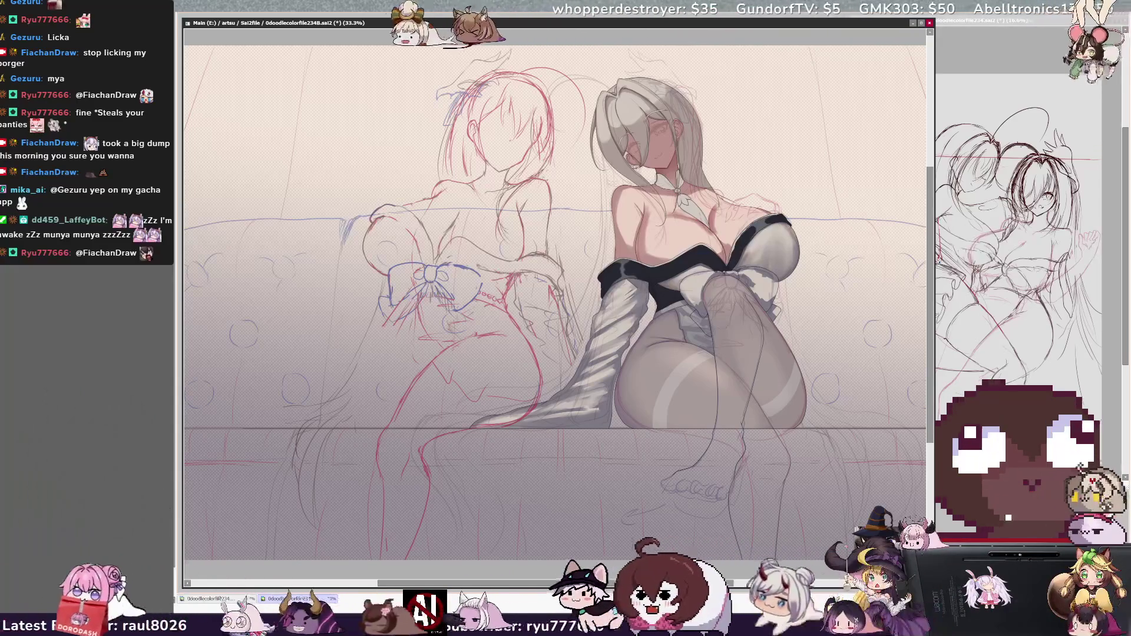
- Paint a rough headpiece shape on top of the white-haired woman's head
drag(711, 584, 720, 586)
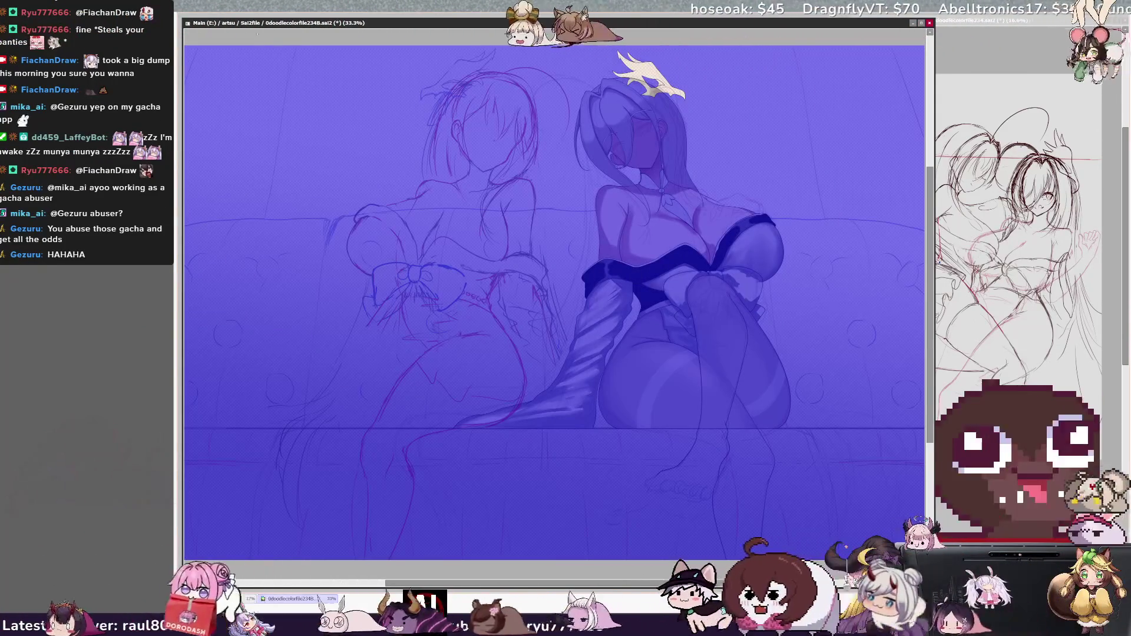
- Undo the blue tint and the solid blue headpiece, then pencil rough grey headpiece lines
key(ctrl+z)
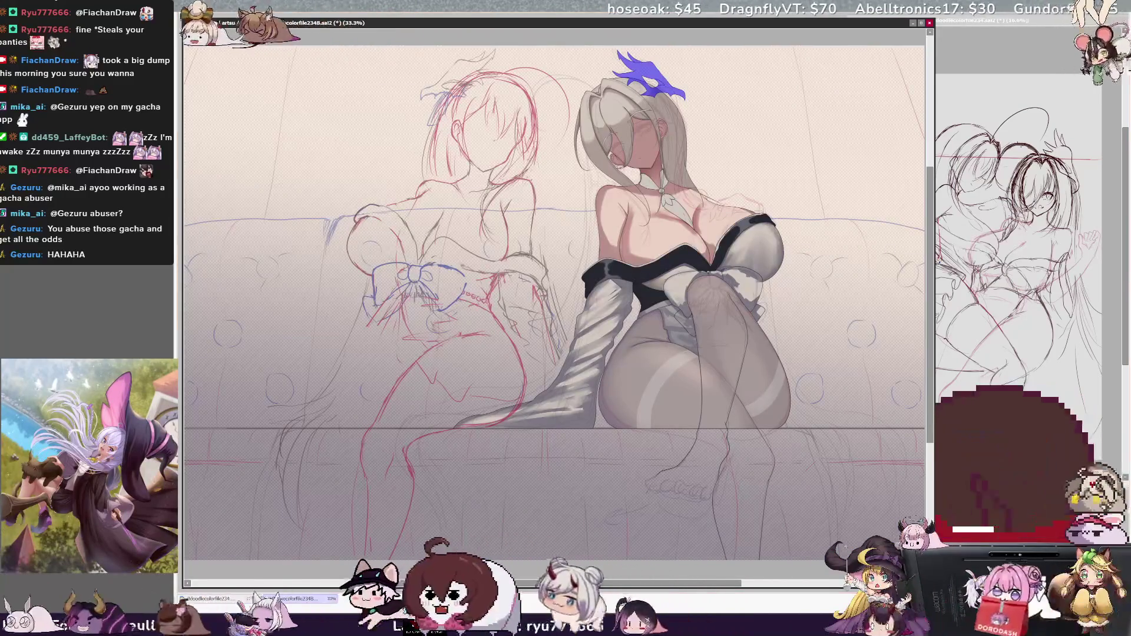
key(ctrl+z)
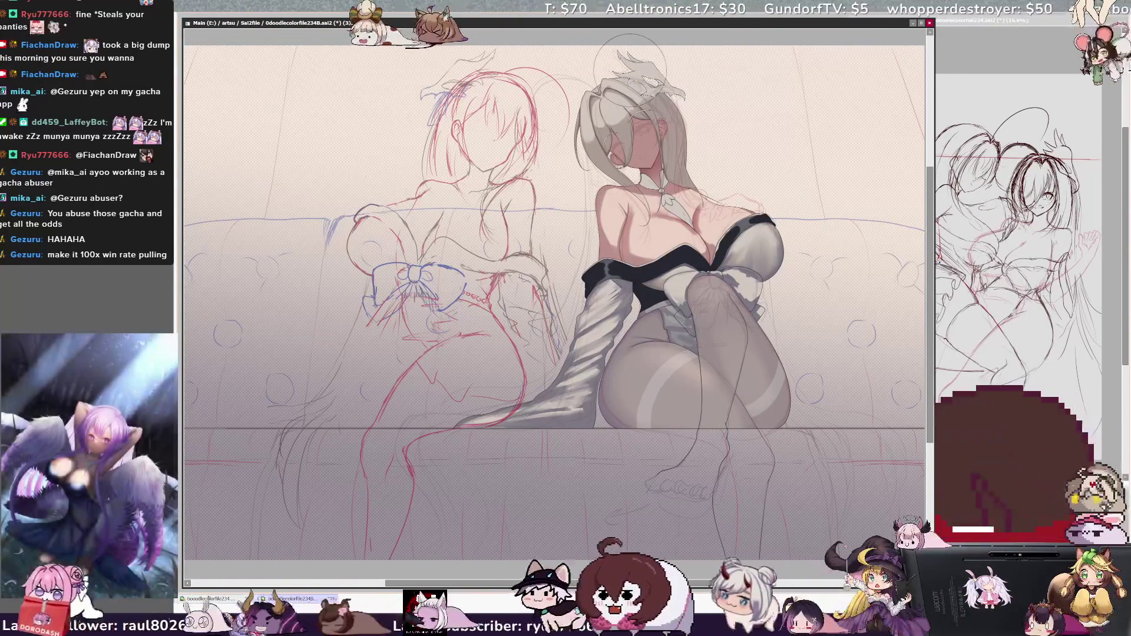
drag(607, 522, 624, 513)
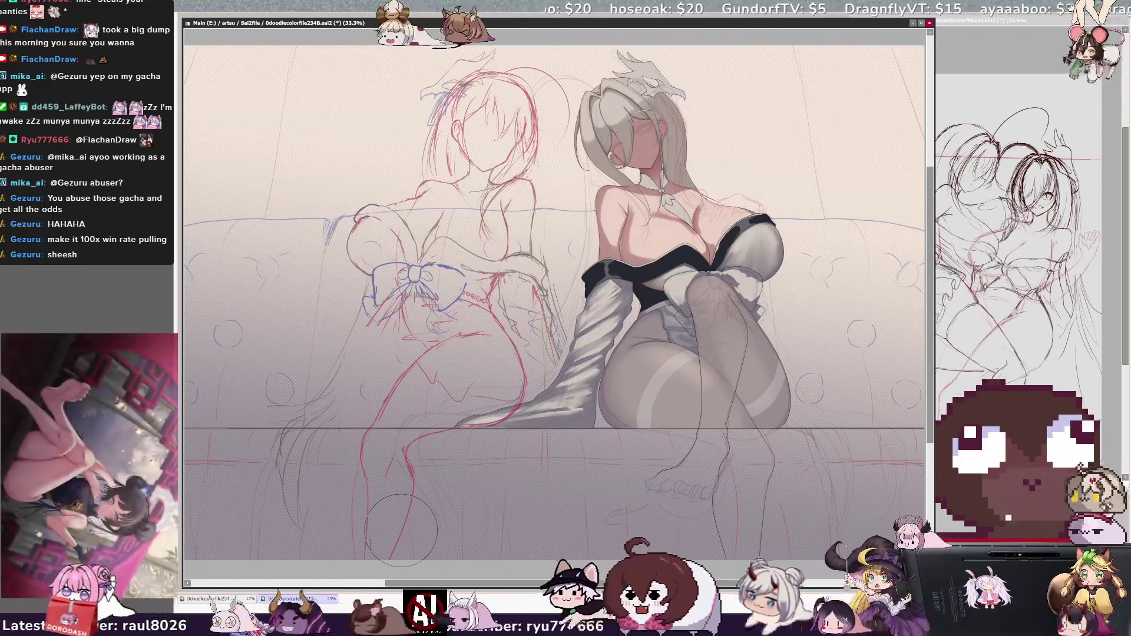
drag(400, 530, 420, 530)
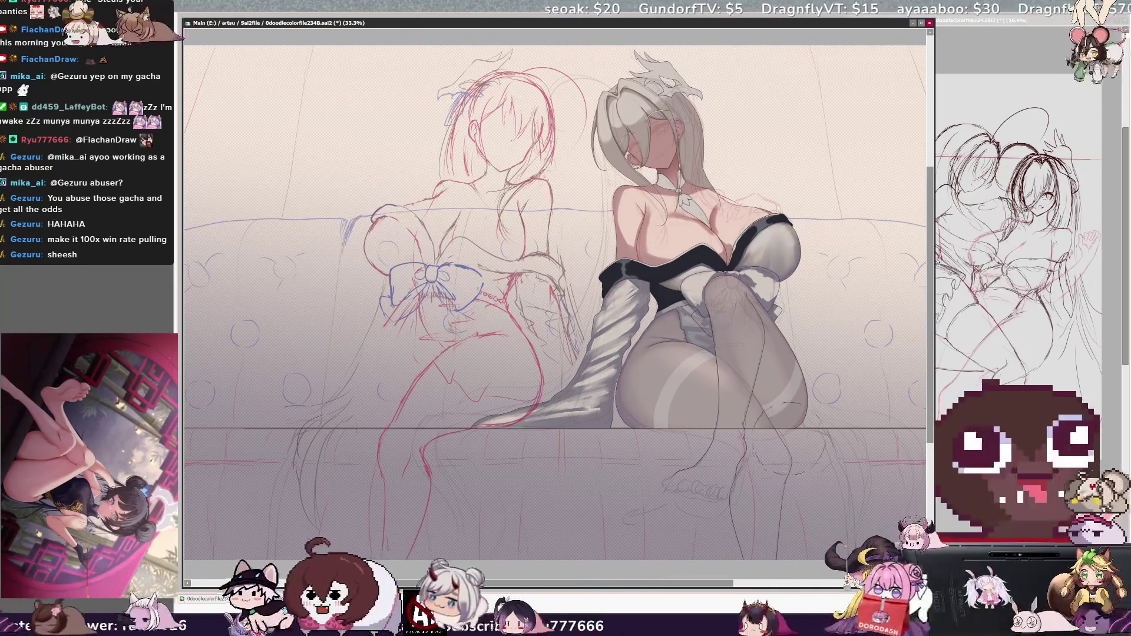
- Pick the hair on the canvas to make Layer7 the active layer
scroll(554, 295, right, 2)
drag(931, 379, 930, 352)
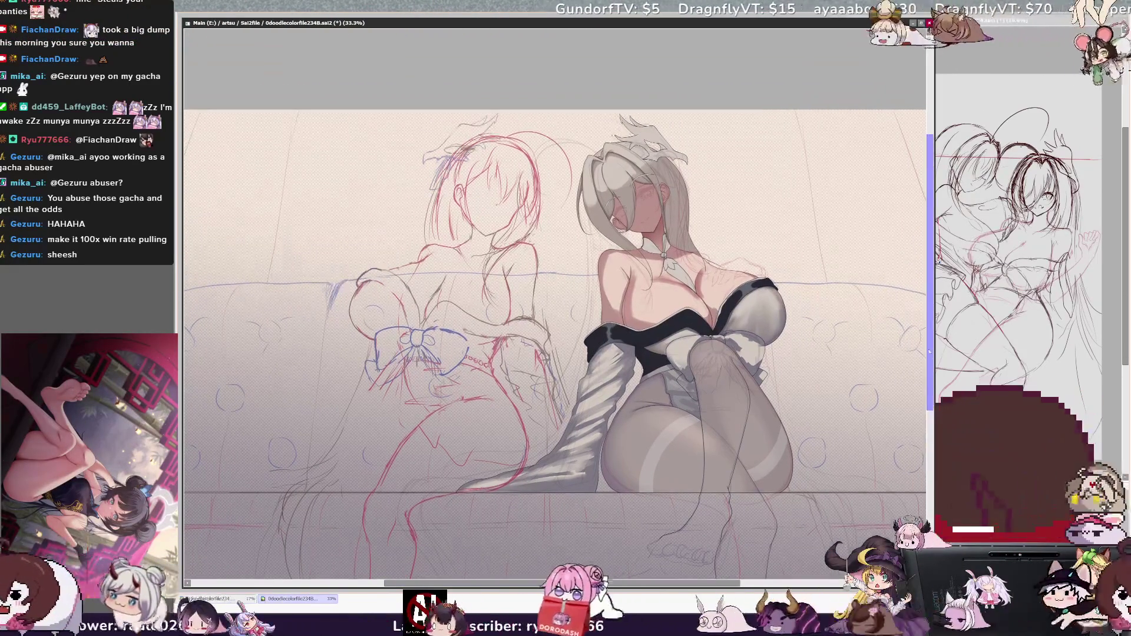
scroll(663, 141, up, 2)
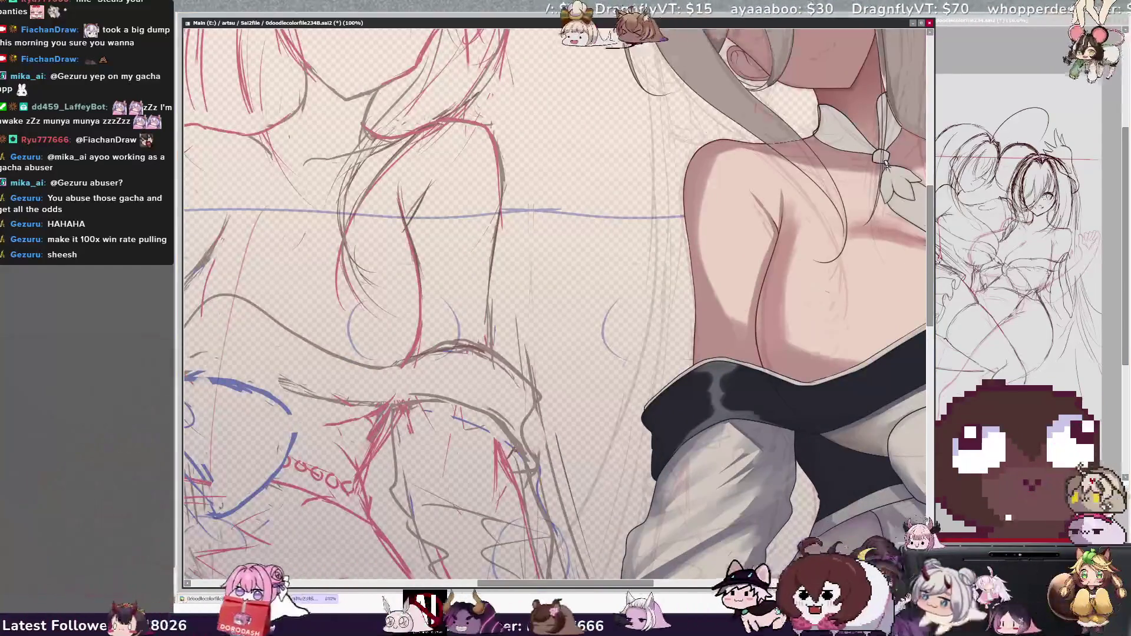
scroll(662, 142, up, 1)
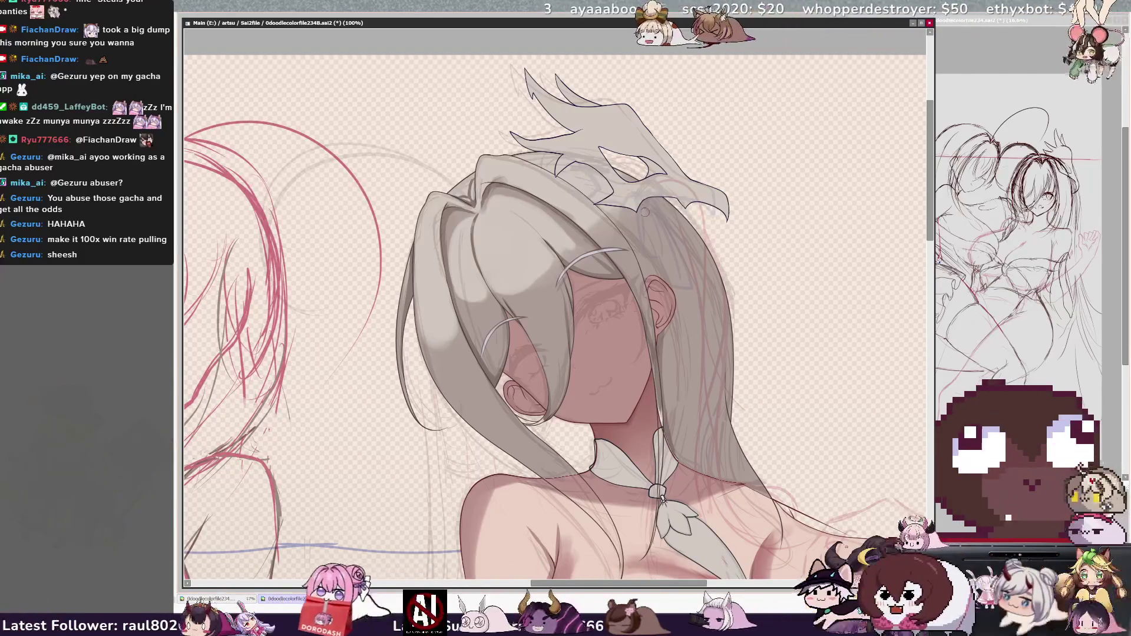
key(bracketright)
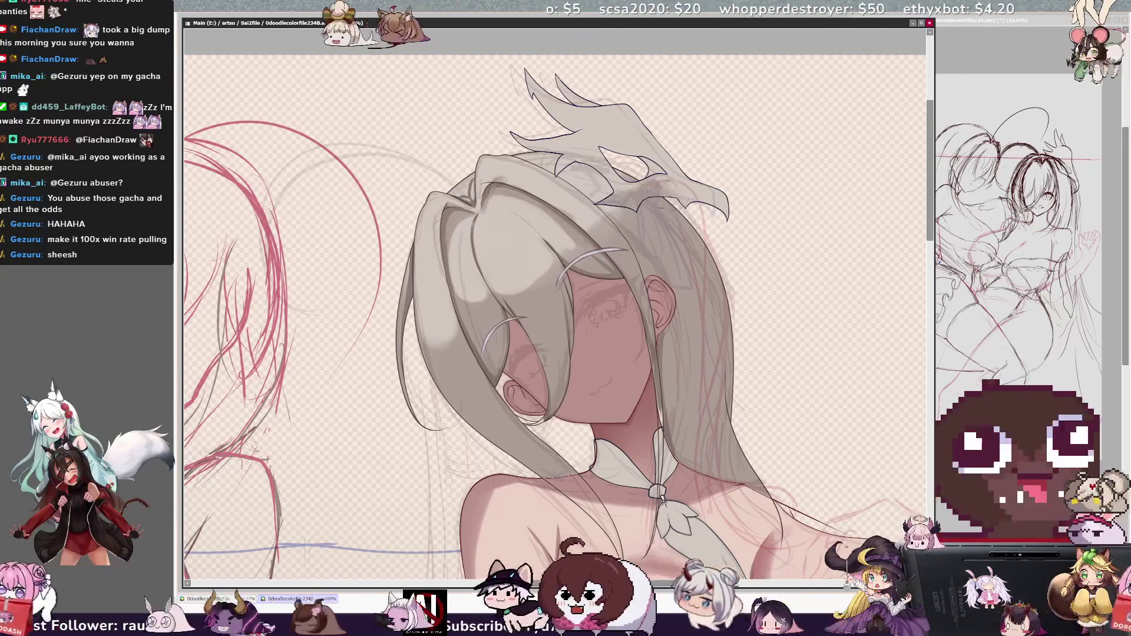
ctrl+shift+click(712, 250)
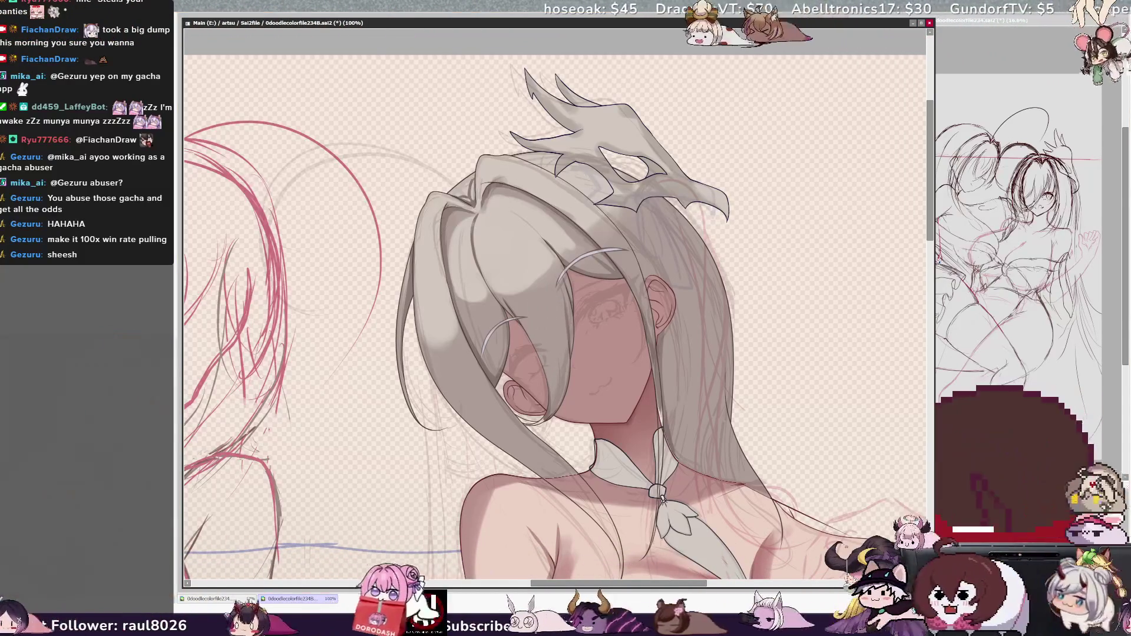
key(ctrl+alt)
- Enlarge the brush considerably and zoom the view out to 75%
drag(377, 254, 544, 321)
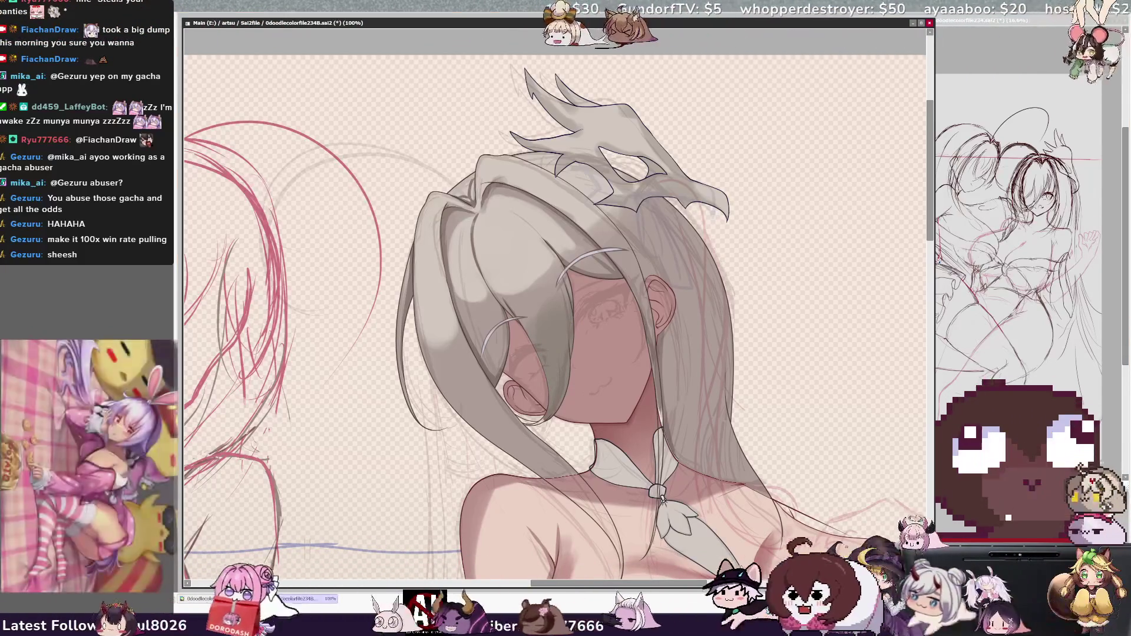
key(minus)
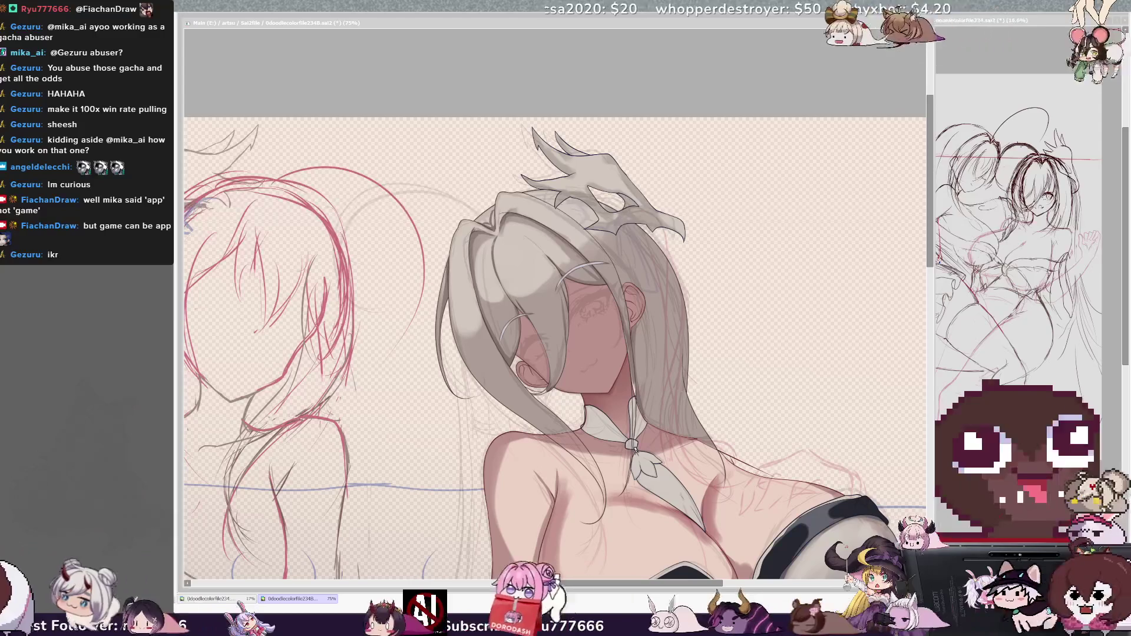
- Check the drawing mirrored and restore it, then shift the hair ornament slightly down-right
click(716, 516)
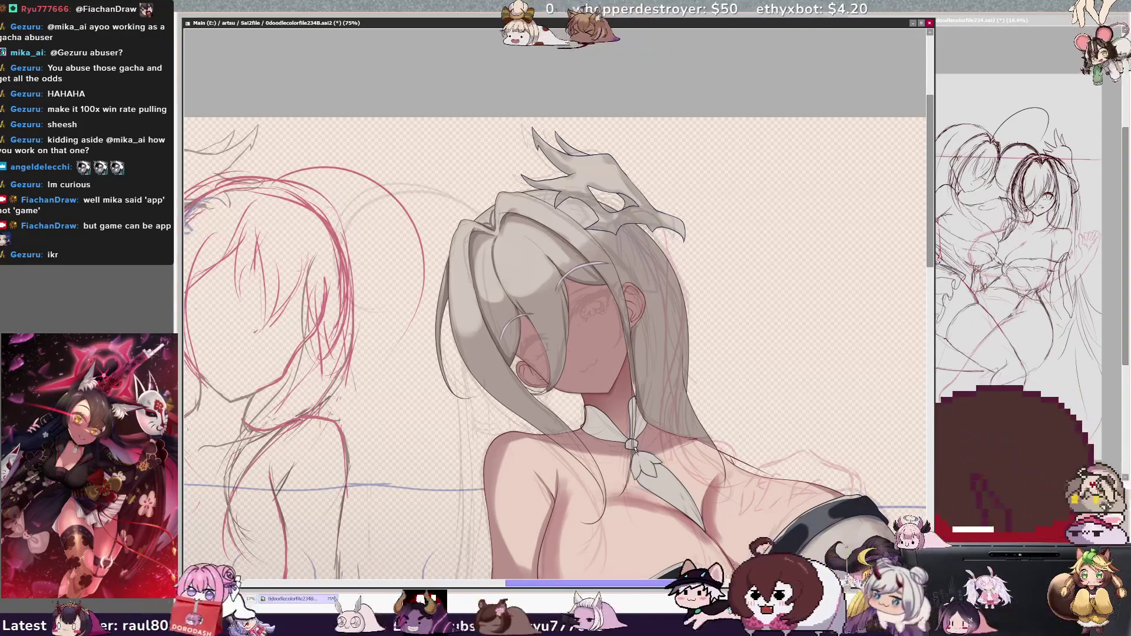
scroll(907, 271, right, 1)
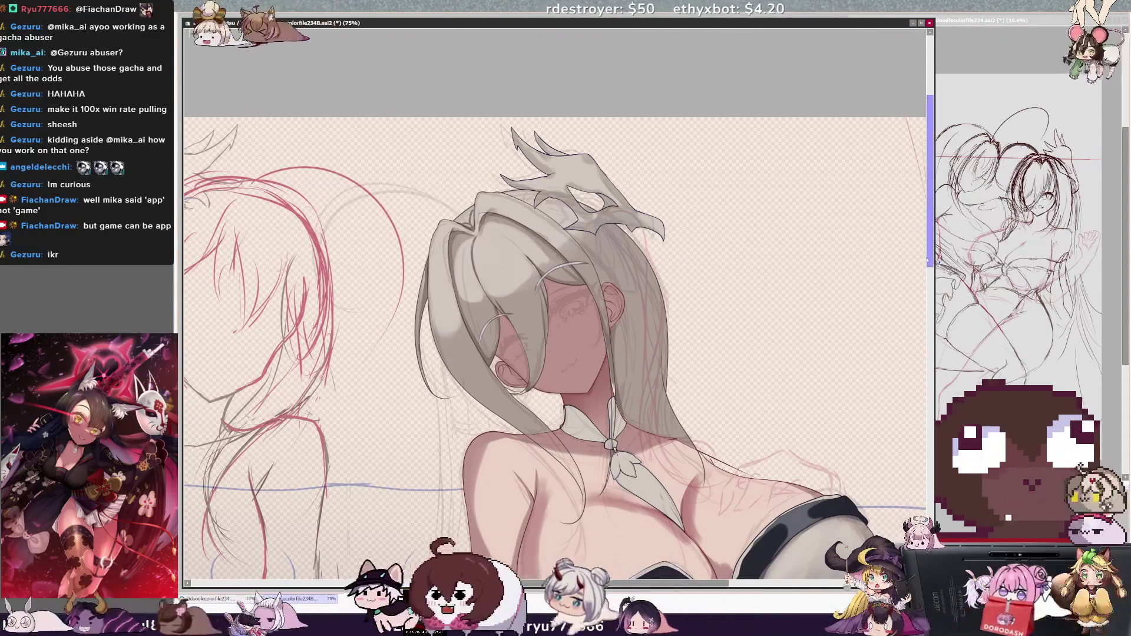
scroll(929, 262, up, 2)
drag(931, 244, 931, 256)
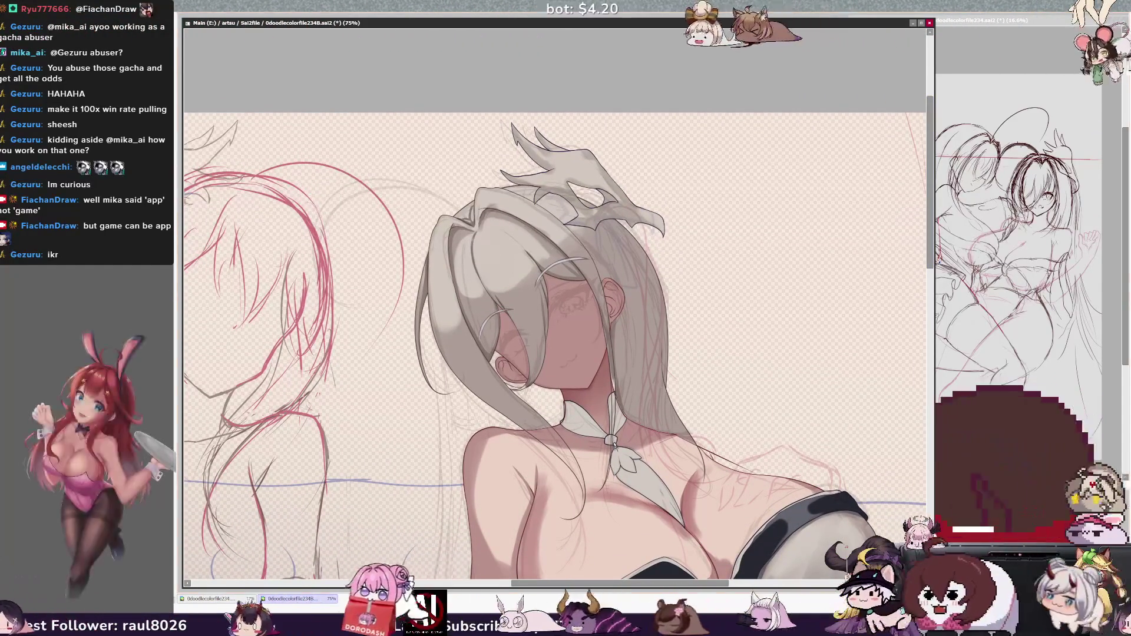
key(h)
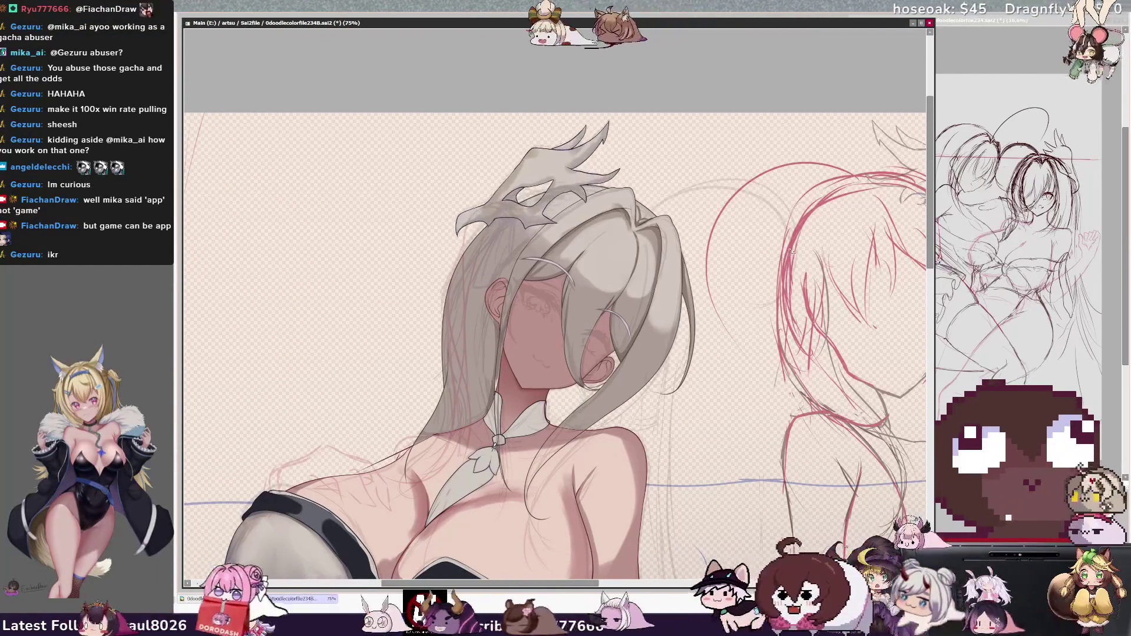
key(h)
drag(752, 348, 754, 351)
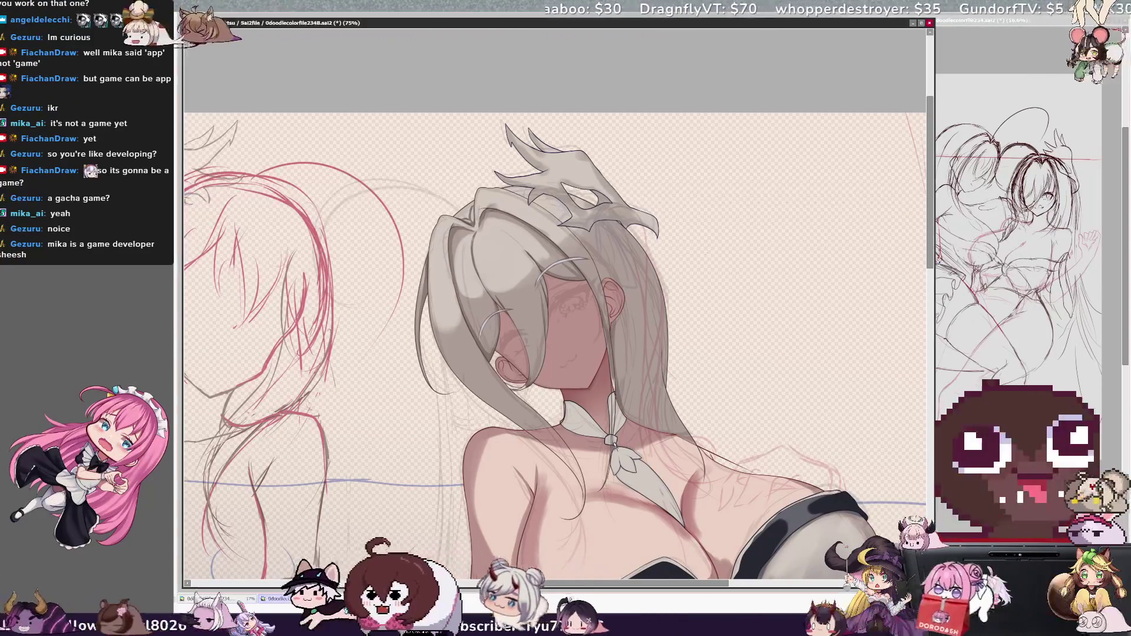
- Compare with the hair hidden, then zoom out to 42% showing both figures and the sofa
click(870, 272)
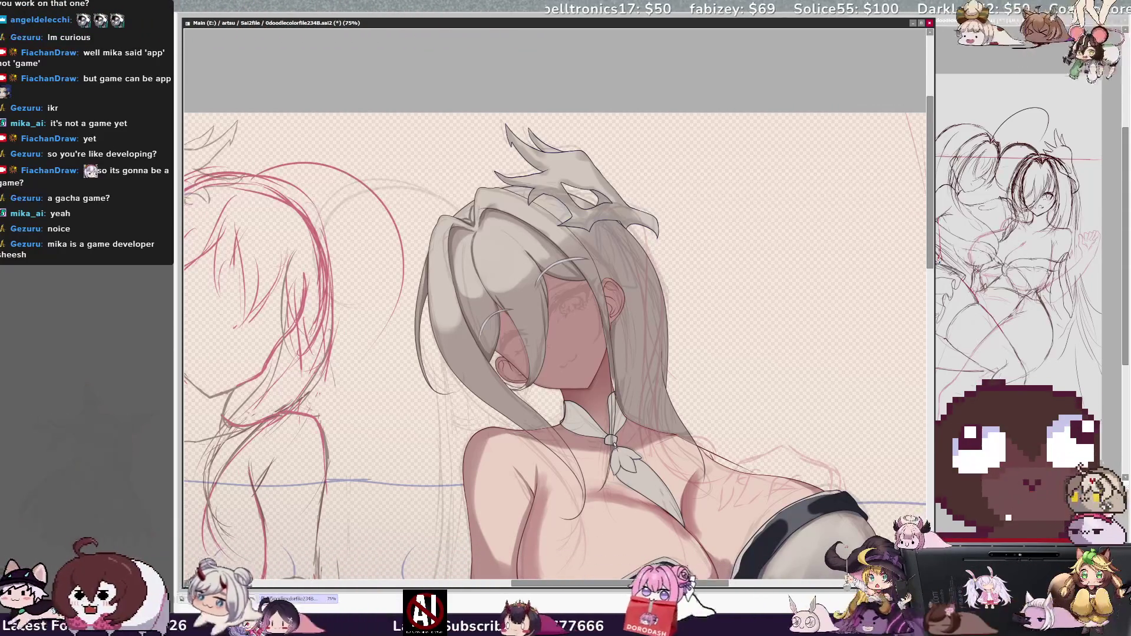
key(h)
key(h)
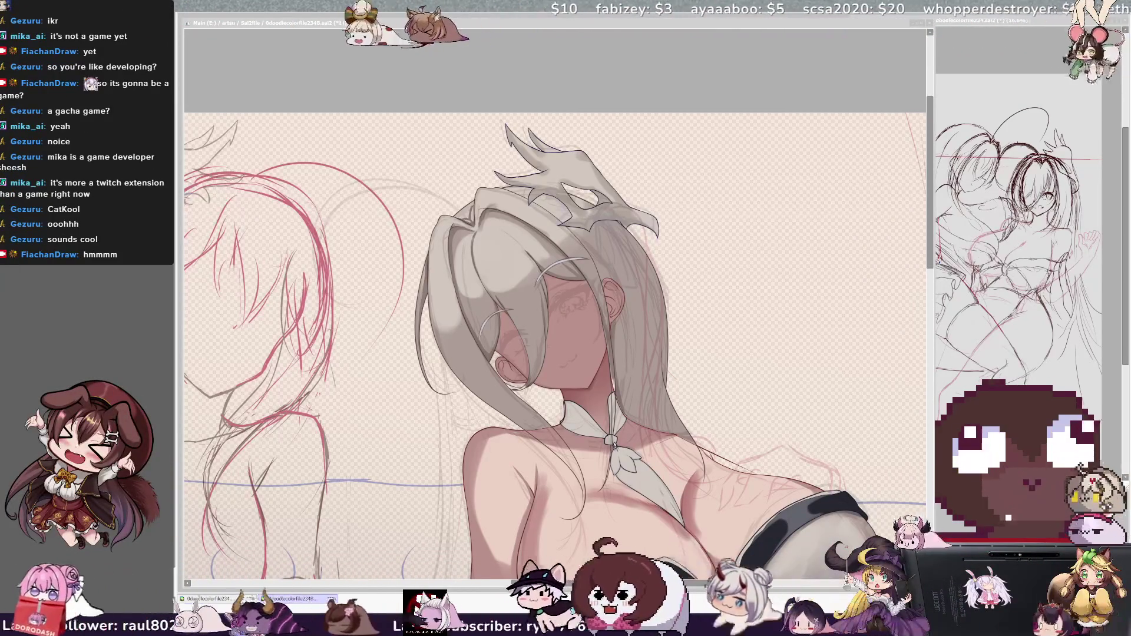
scroll(554, 348, down, 3)
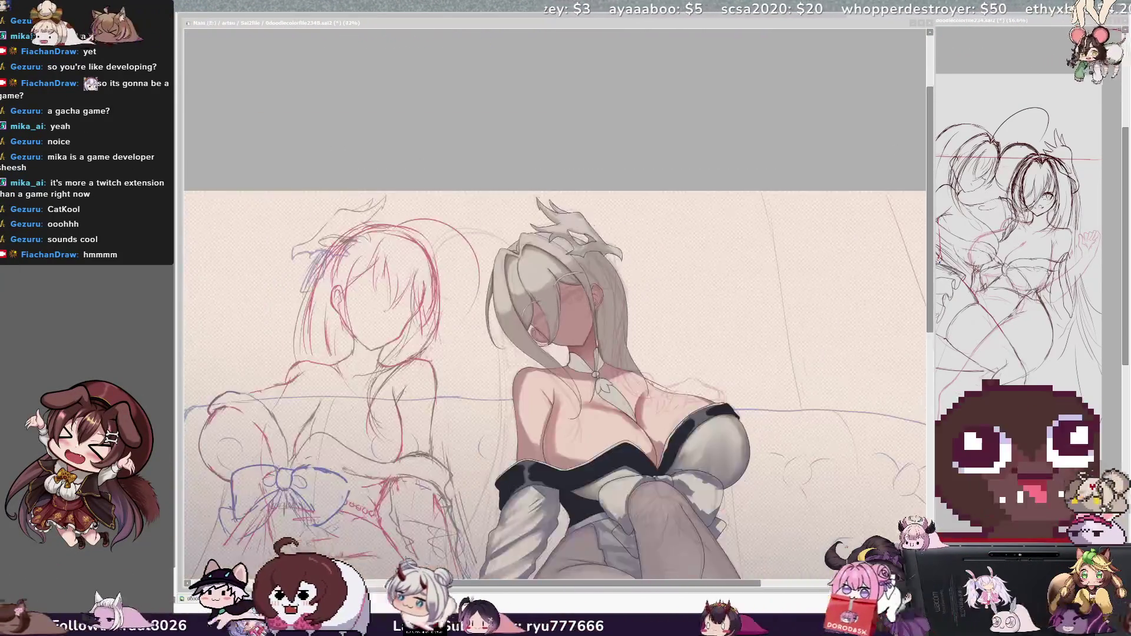
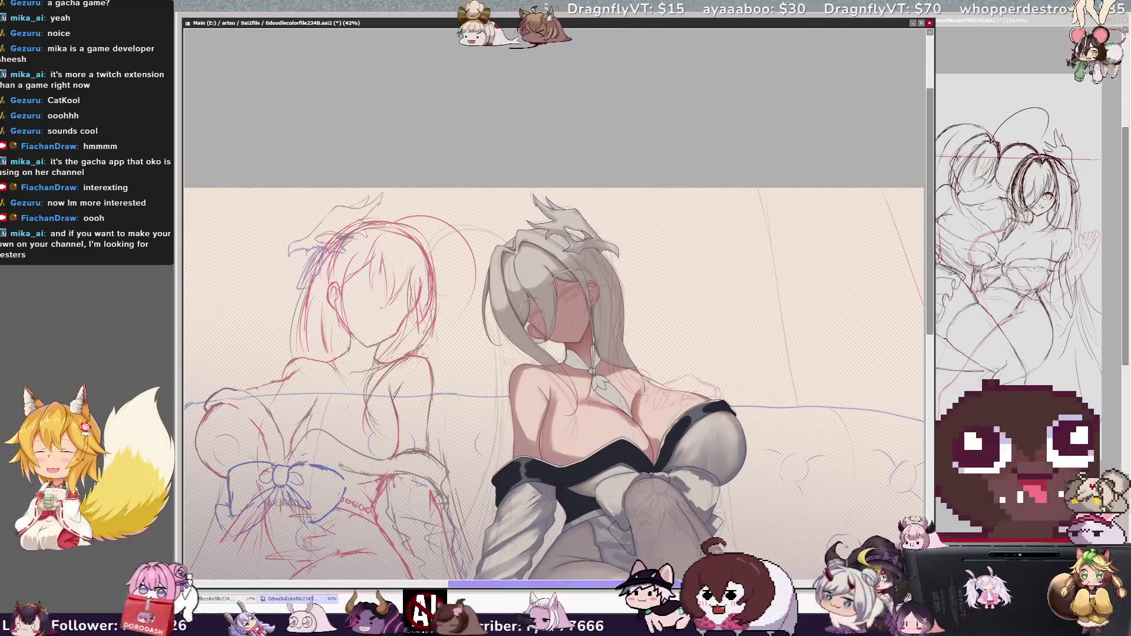
- Zoom in on the face and rotate the view upright over the eyes under the bangs
scroll(554, 383, left, 2)
scroll(558, 300, up, 5)
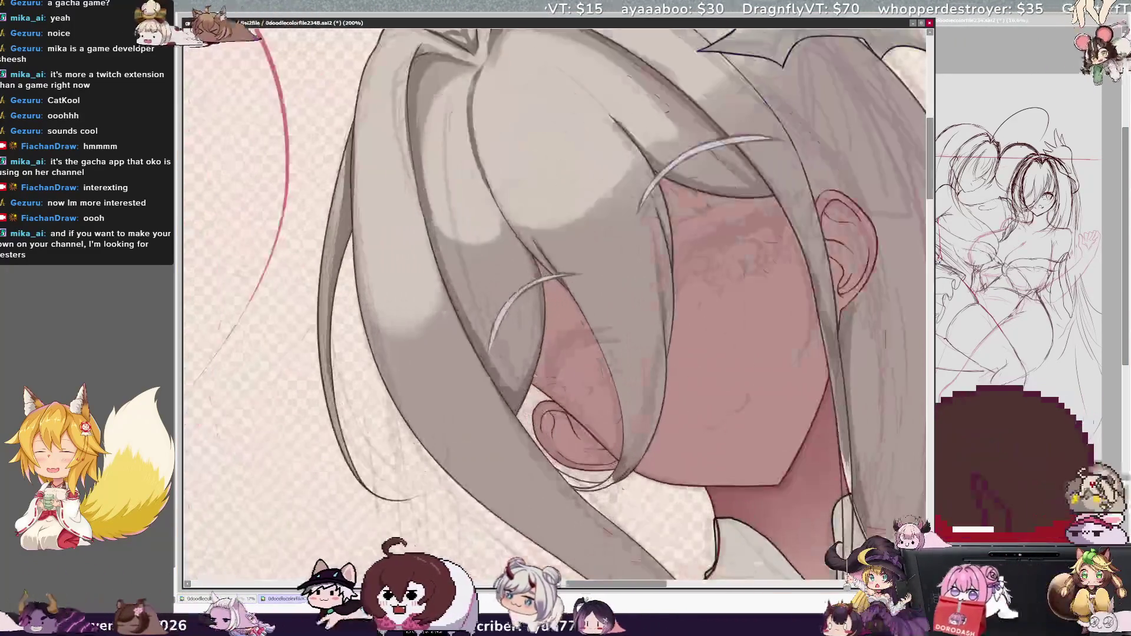
scroll(553, 304, down, 2)
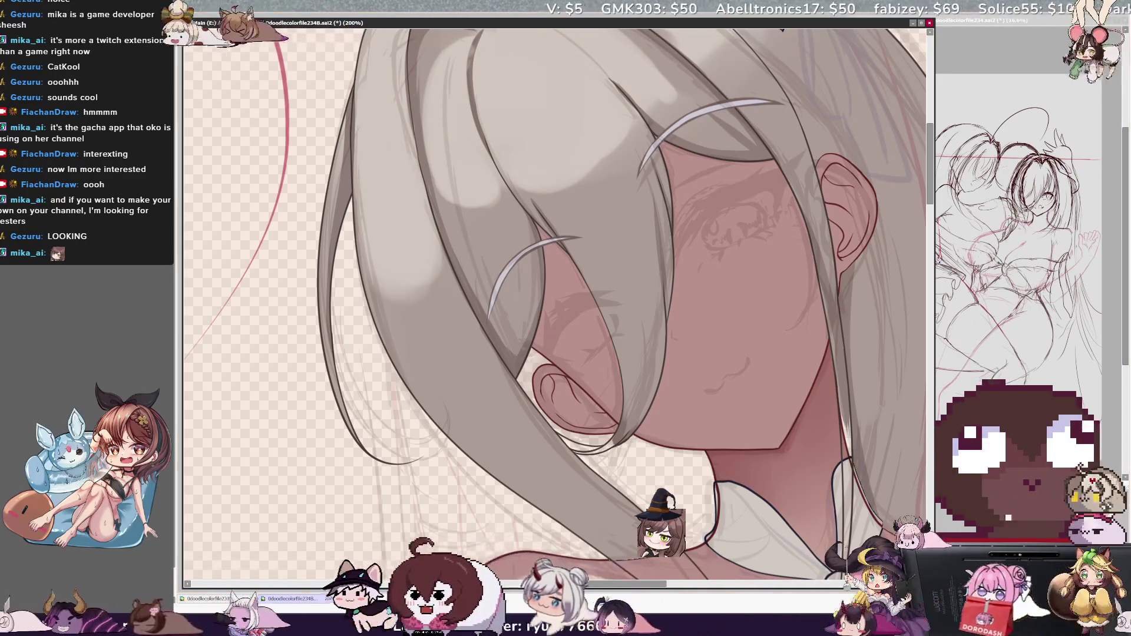
key(End)
key(End)
key(End)
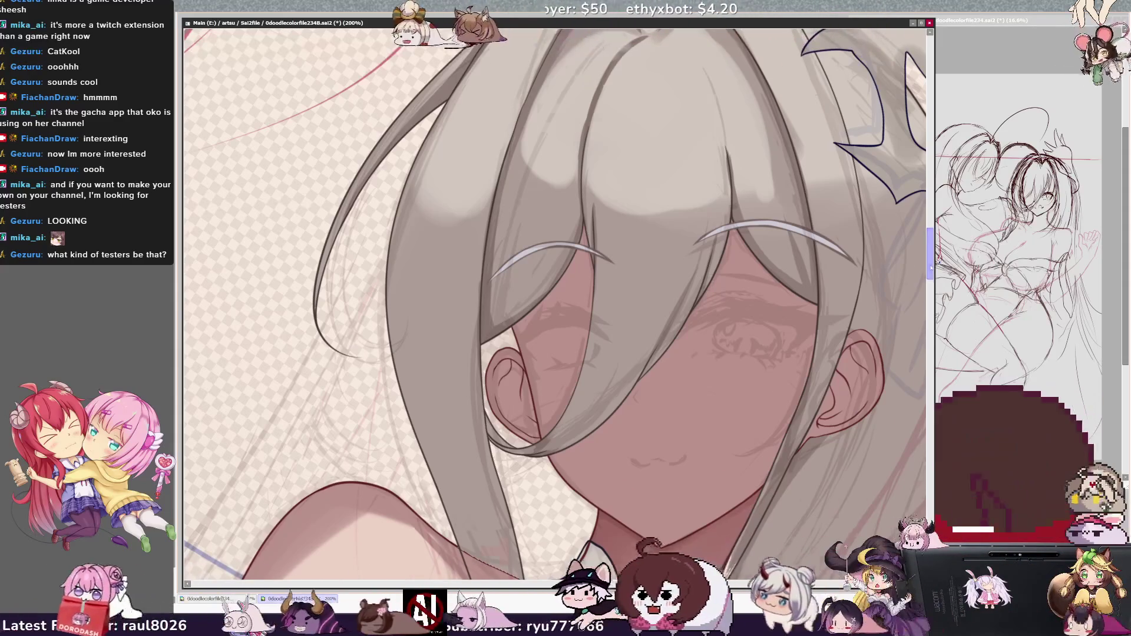
- Paint fine grey hair strands over the neck and collar at brush size 10, then zoom out to 75%
scroll(469, 50, down, 5)
key(Home)
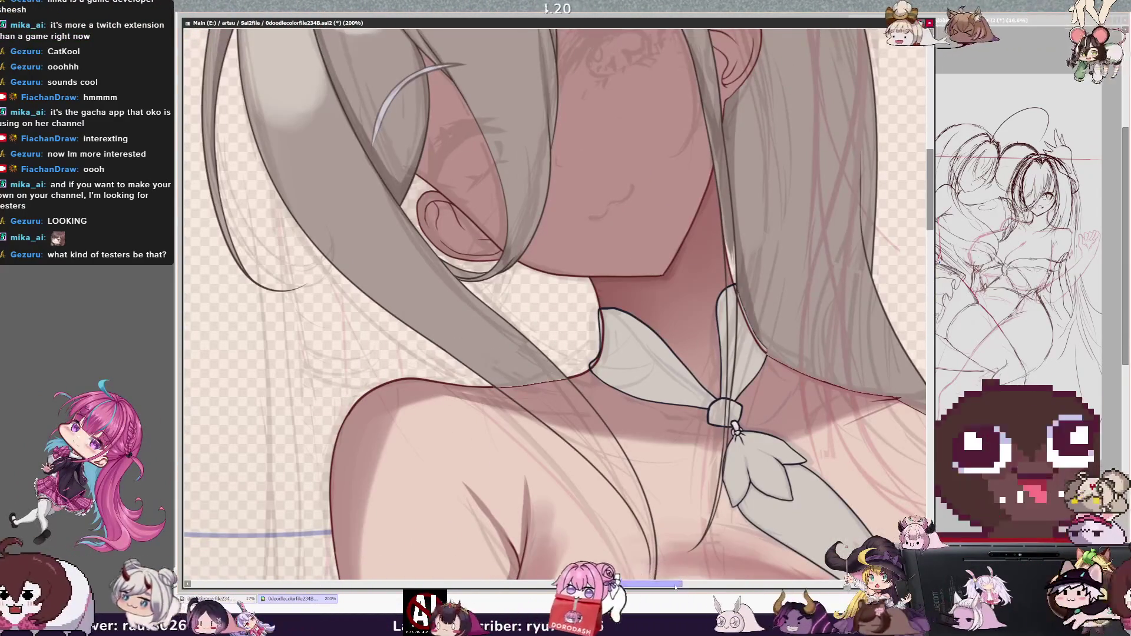
drag(677, 585, 687, 585)
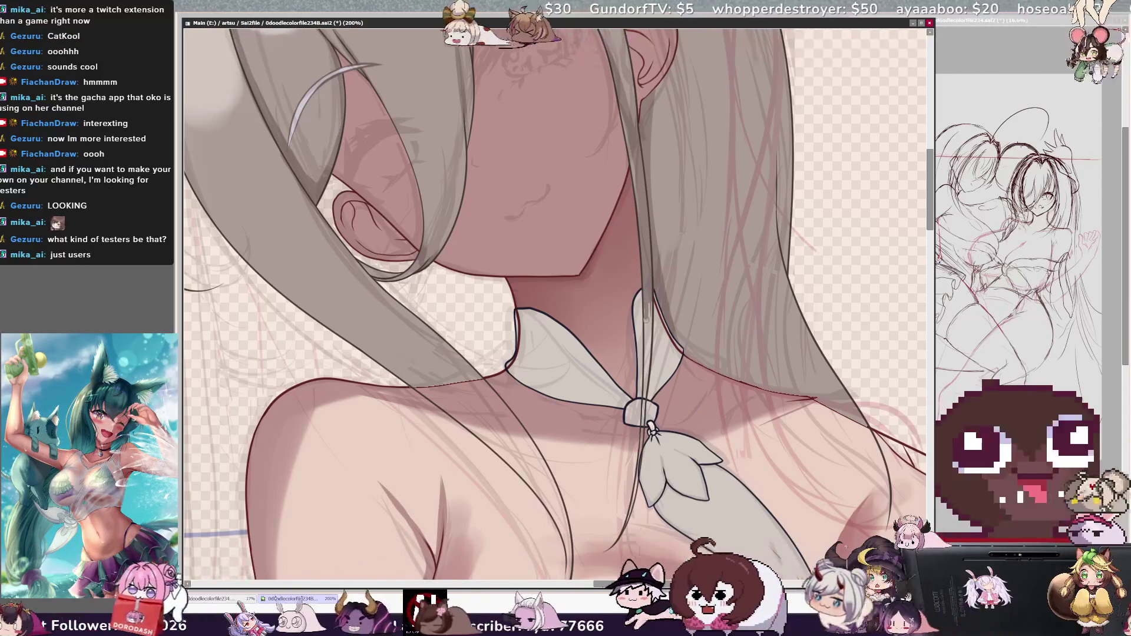
key(bracketleft)
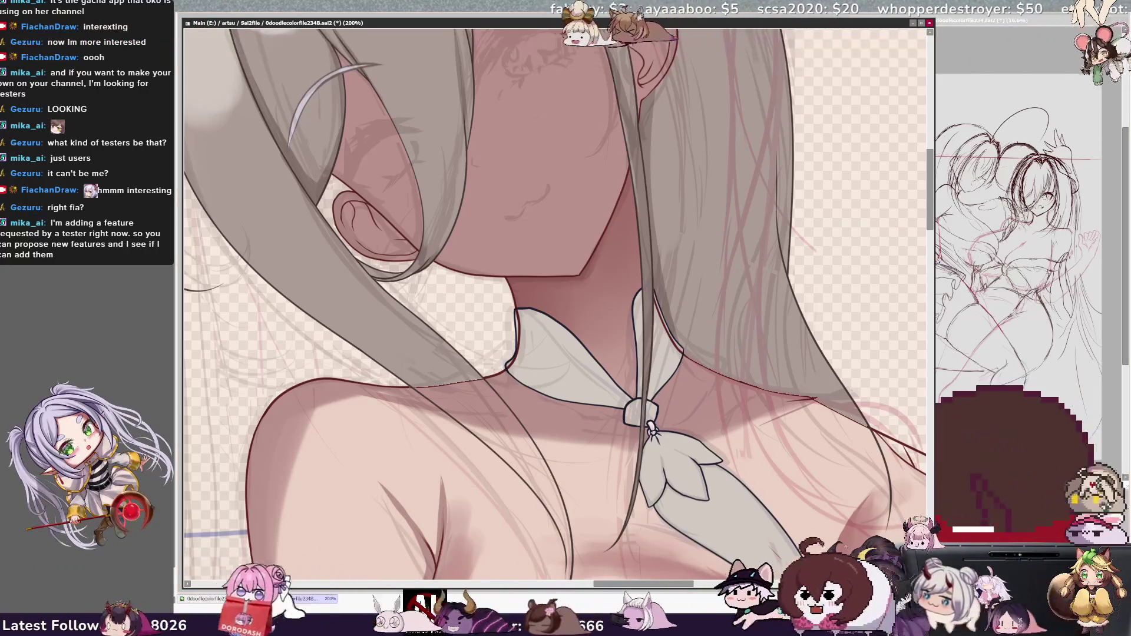
key(minus)
key(minus)
key(minus)
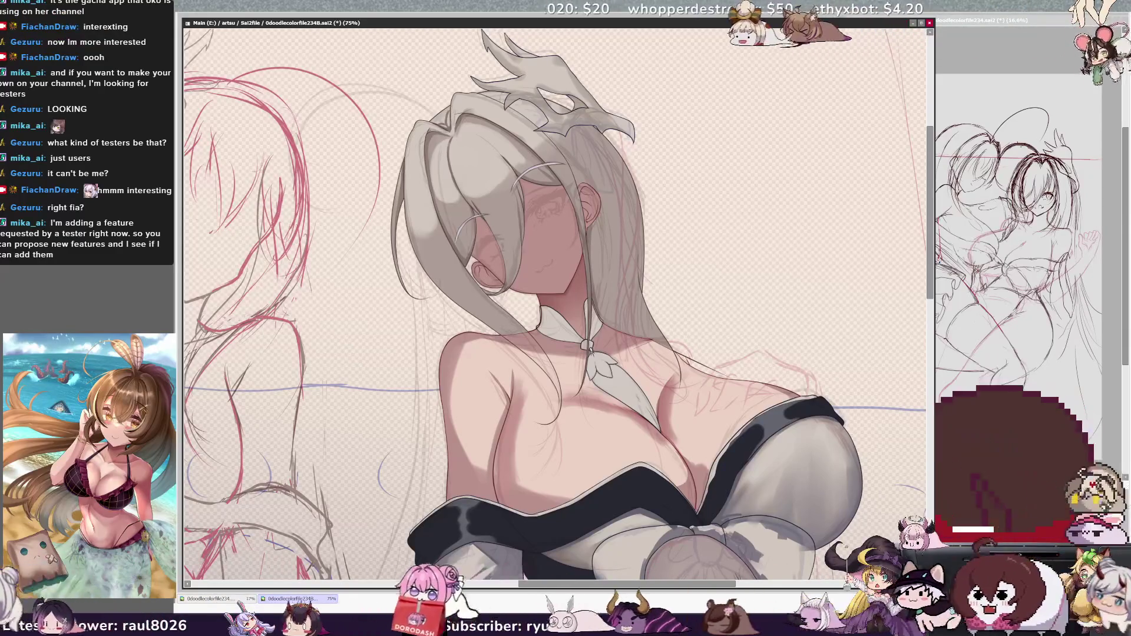
scroll(554, 295, down, 3)
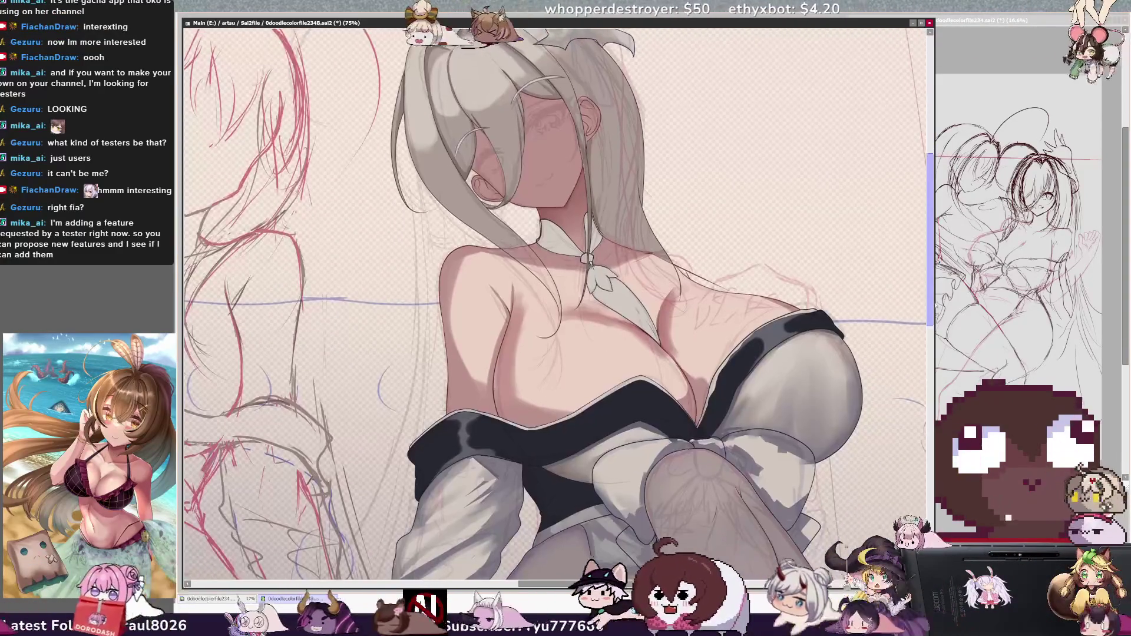
scroll(554, 294, up, 1)
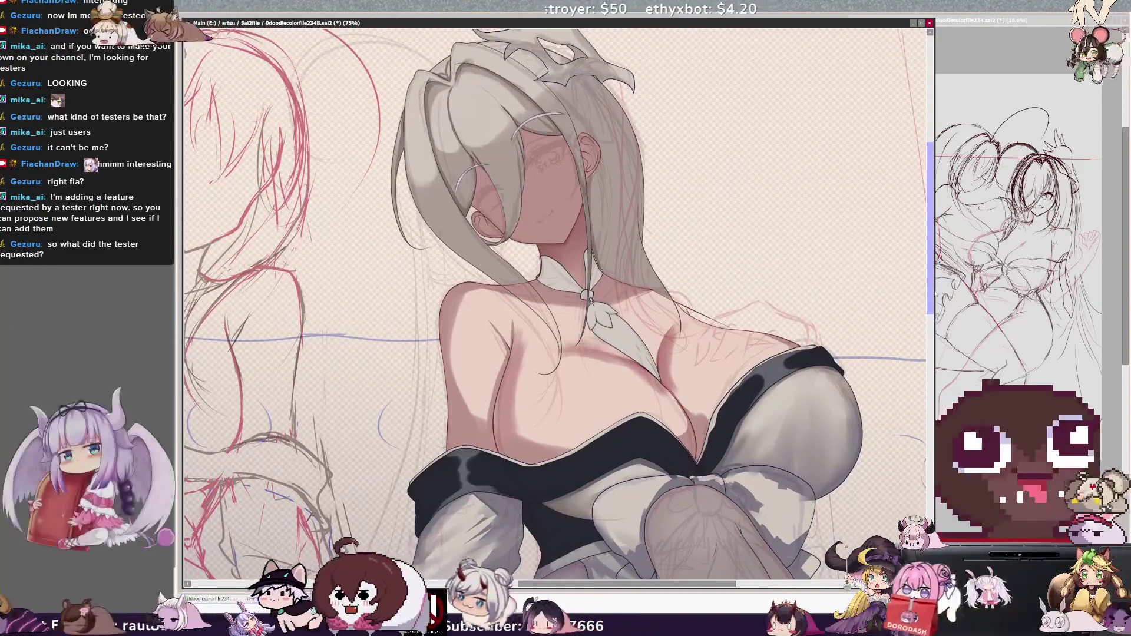
scroll(554, 294, down, 1)
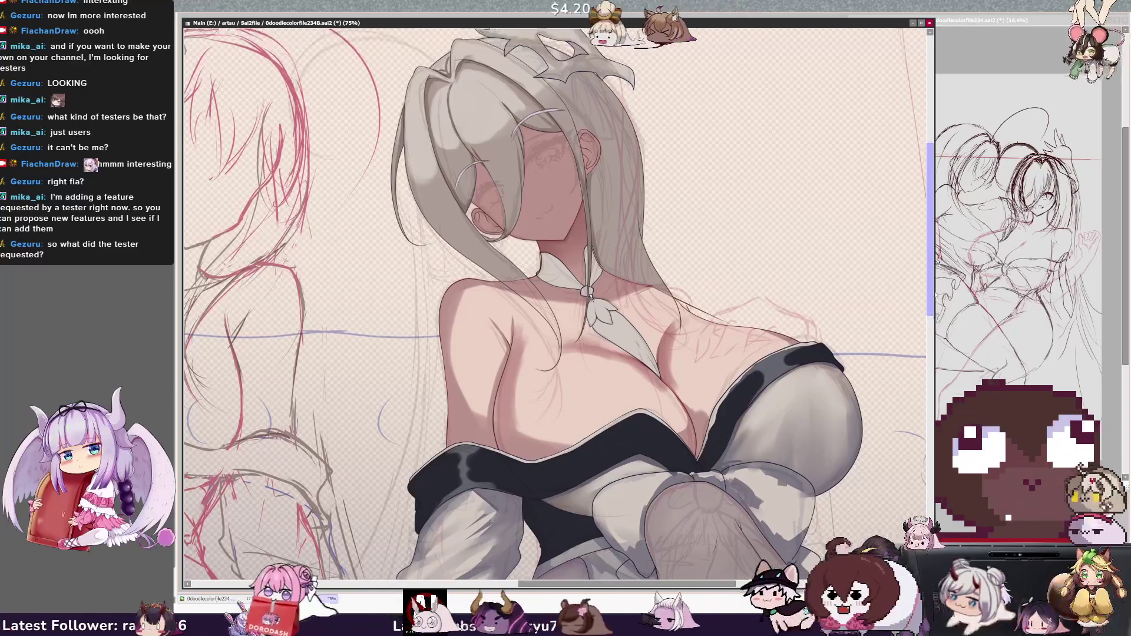
mouse_move(934, 299)
mouse_down()
mouse_move(948, 436)
mouse_move(948, 415)
mouse_up()
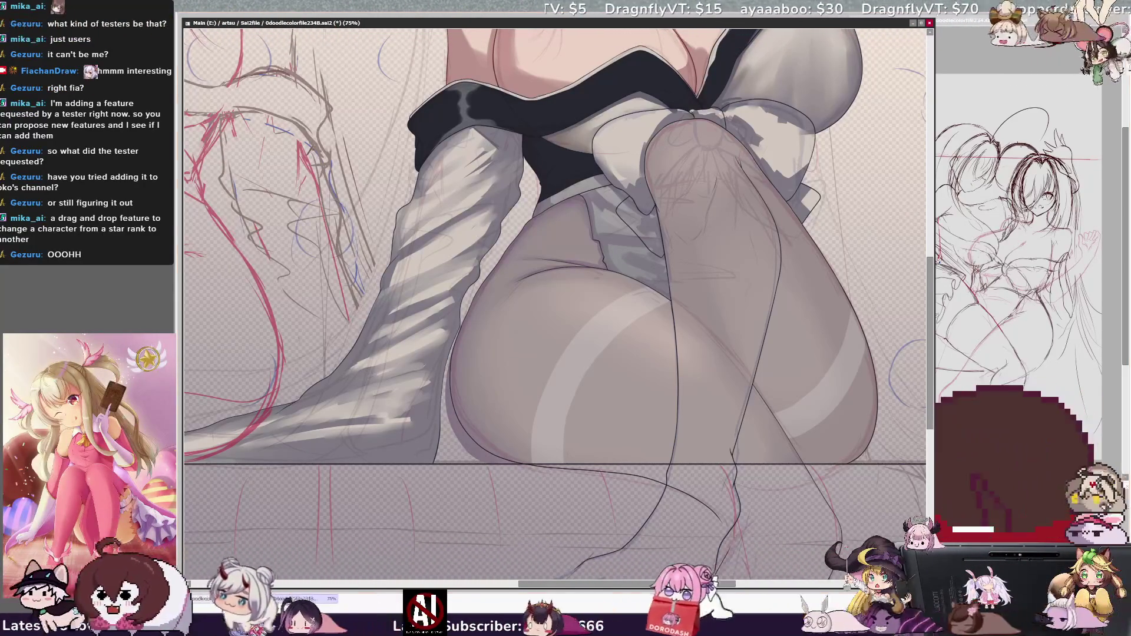
- Zoom in on the thighs, adjust the view rotation, and draw two lower-leg lineart strokes
key(End)
key(ctrl+plus)
key(ctrl+plus)
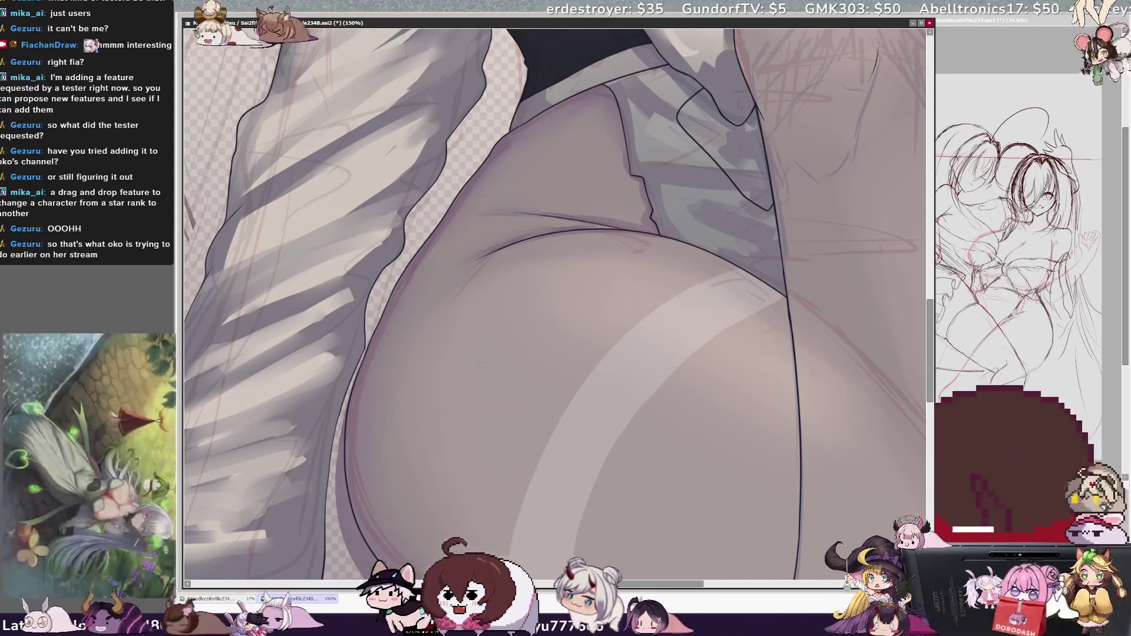
key(Page_Down)
key(End)
key(End)
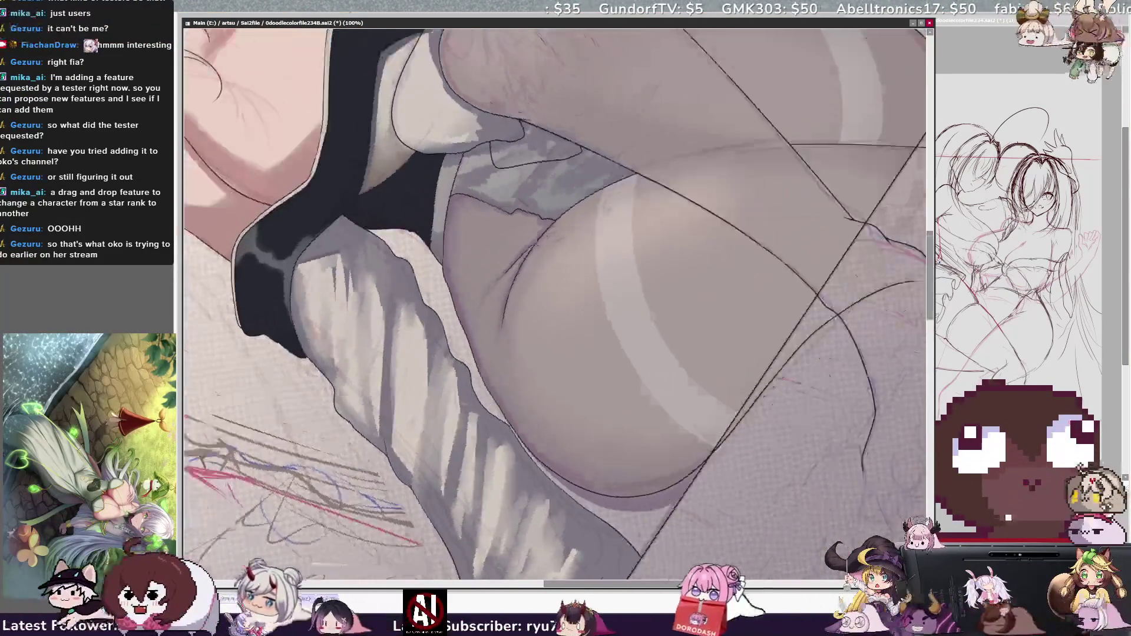
key(Delete)
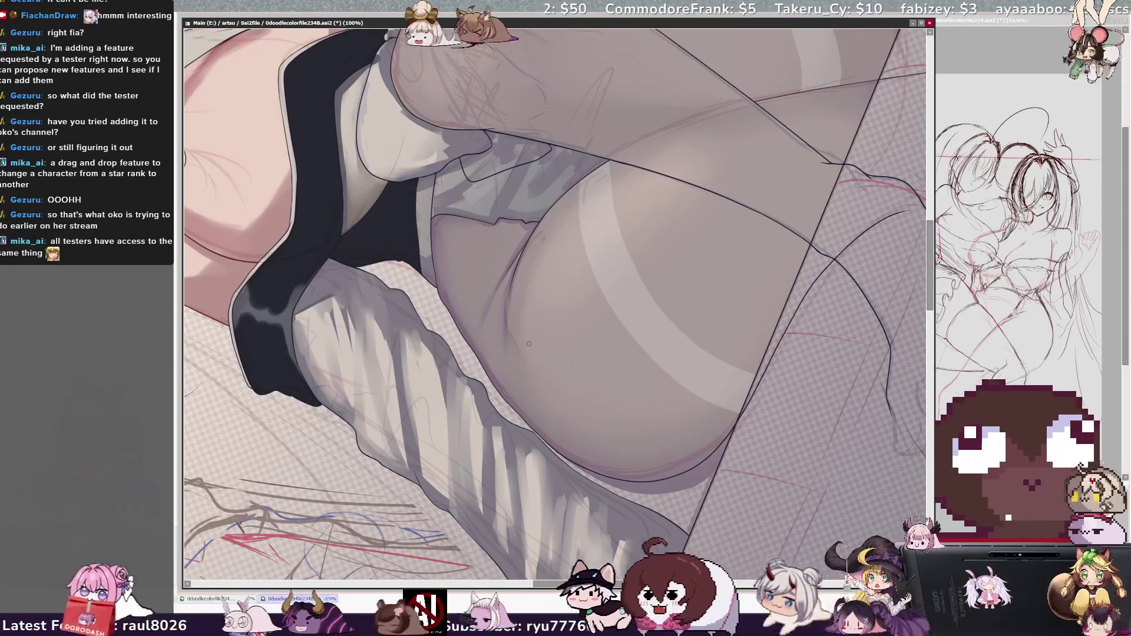
scroll(528, 344, down, 1)
key(Home)
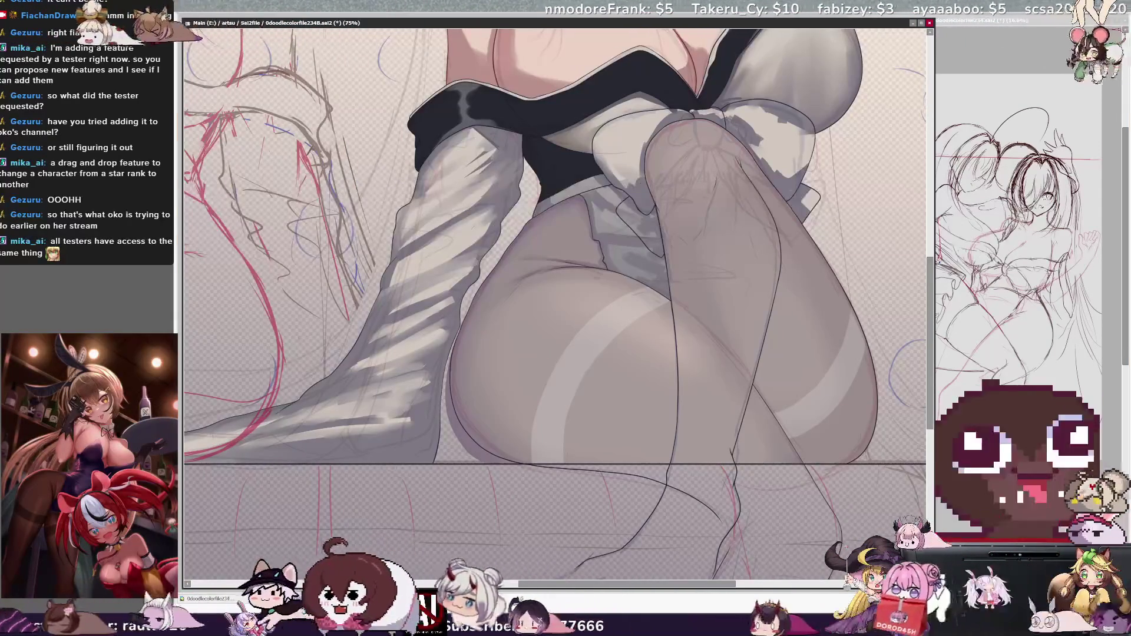
drag(931, 285, 933, 315)
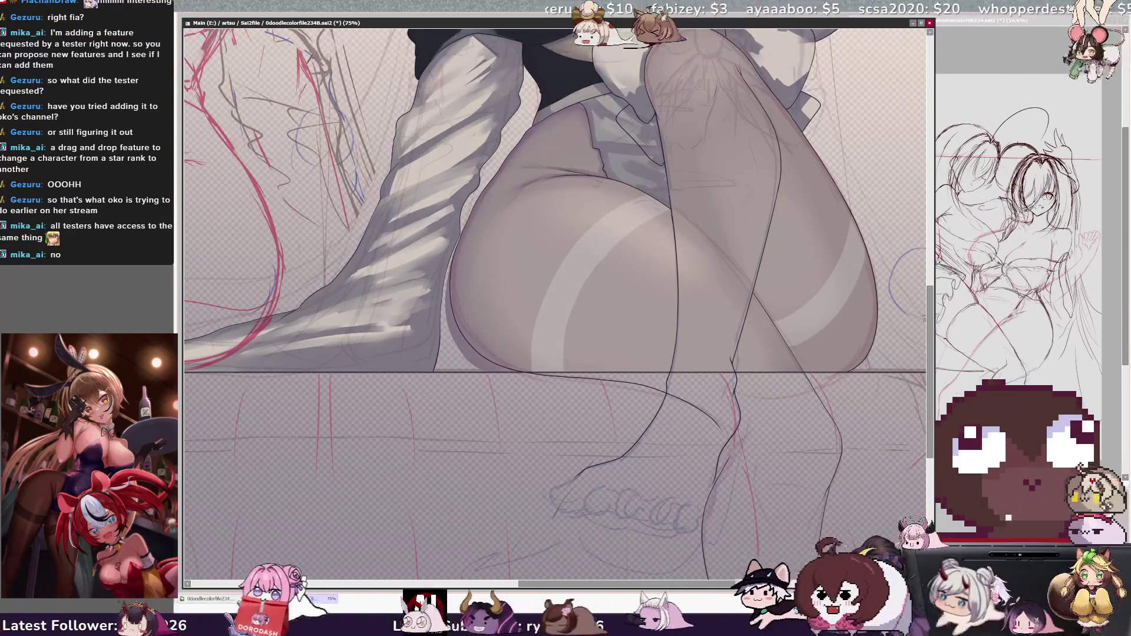
drag(931, 371, 931, 418)
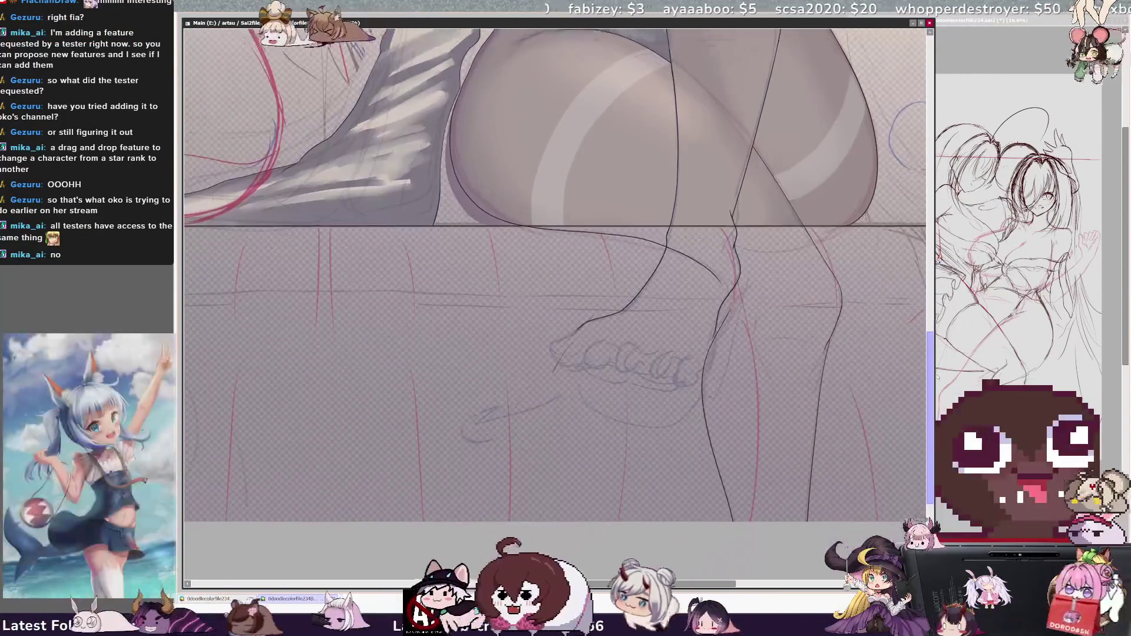
- Mirror and tilt the view to check the legs, then undo the latest foot and lower-leg stroke
key(h)
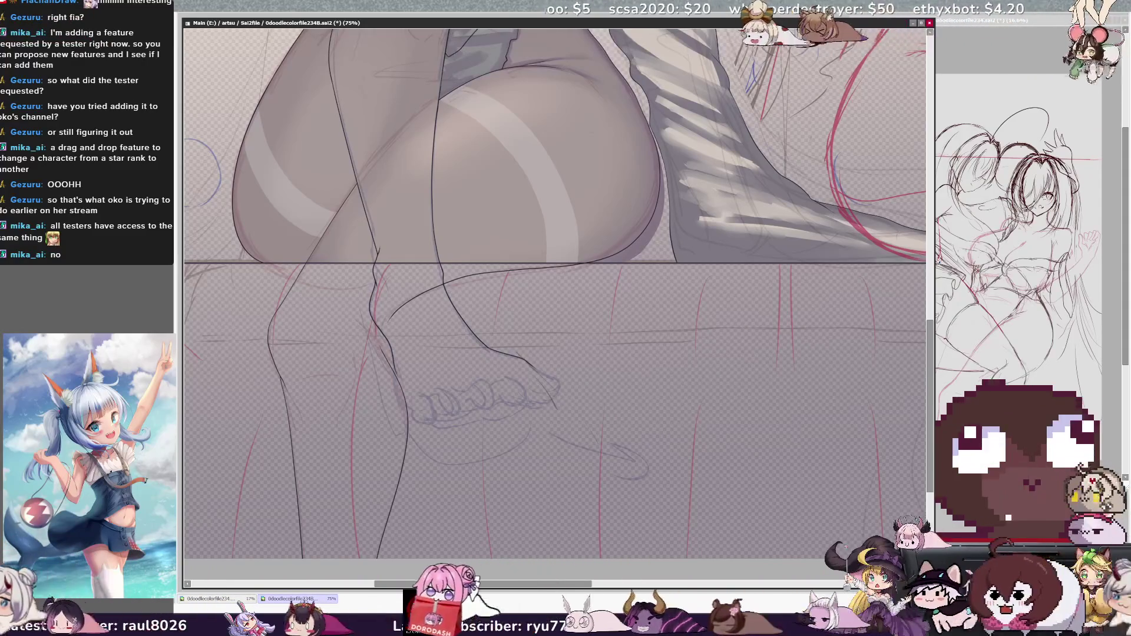
scroll(554, 294, left, 5)
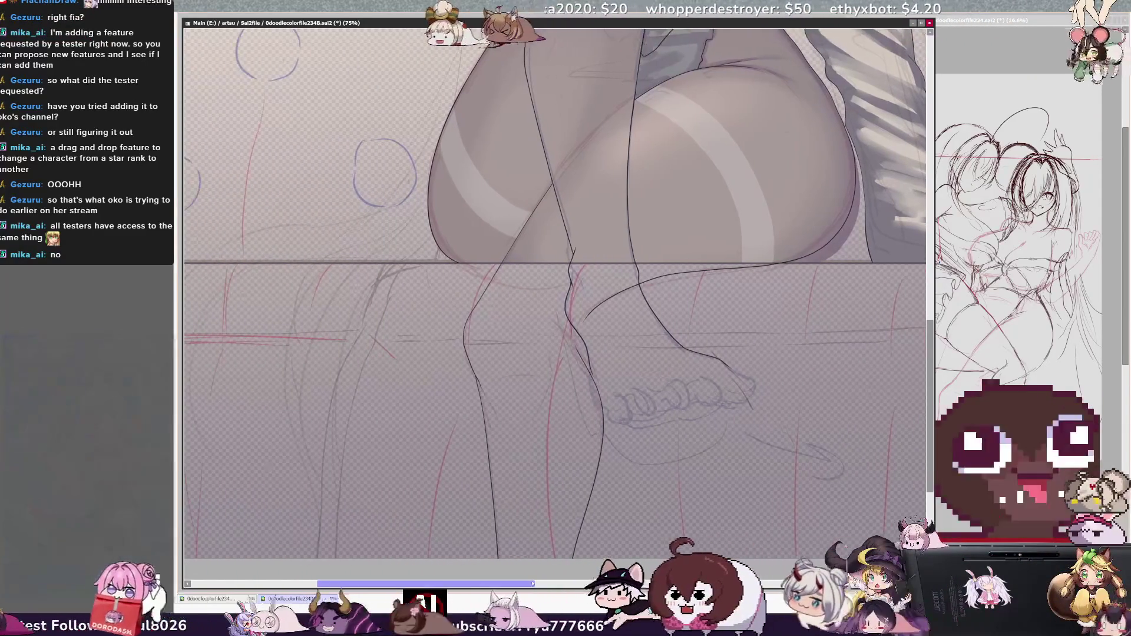
key(h)
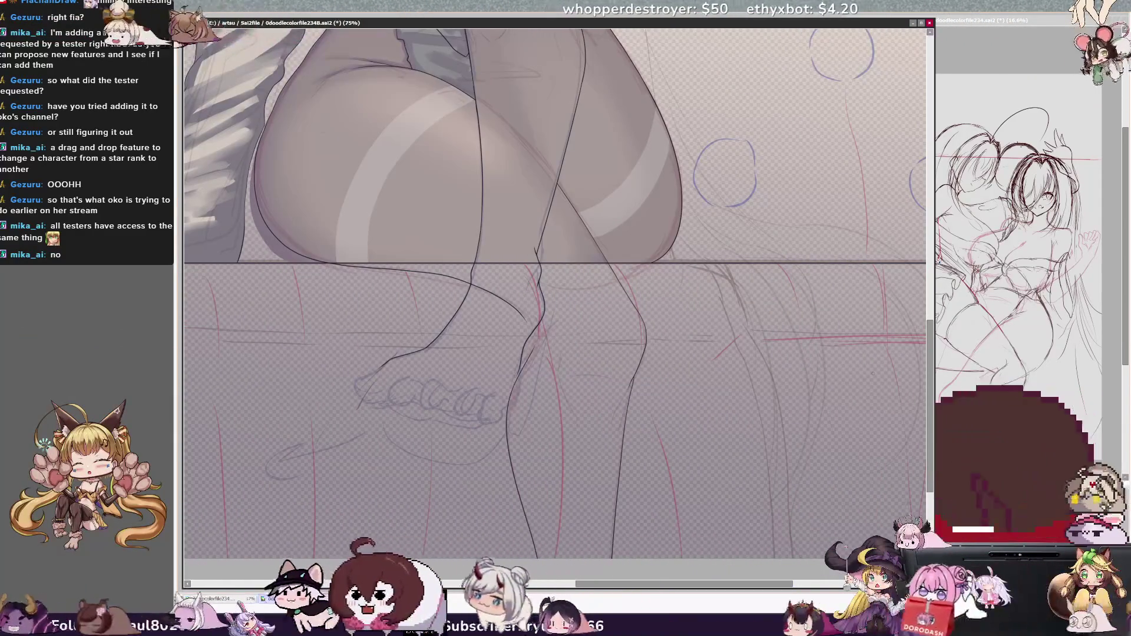
key(h)
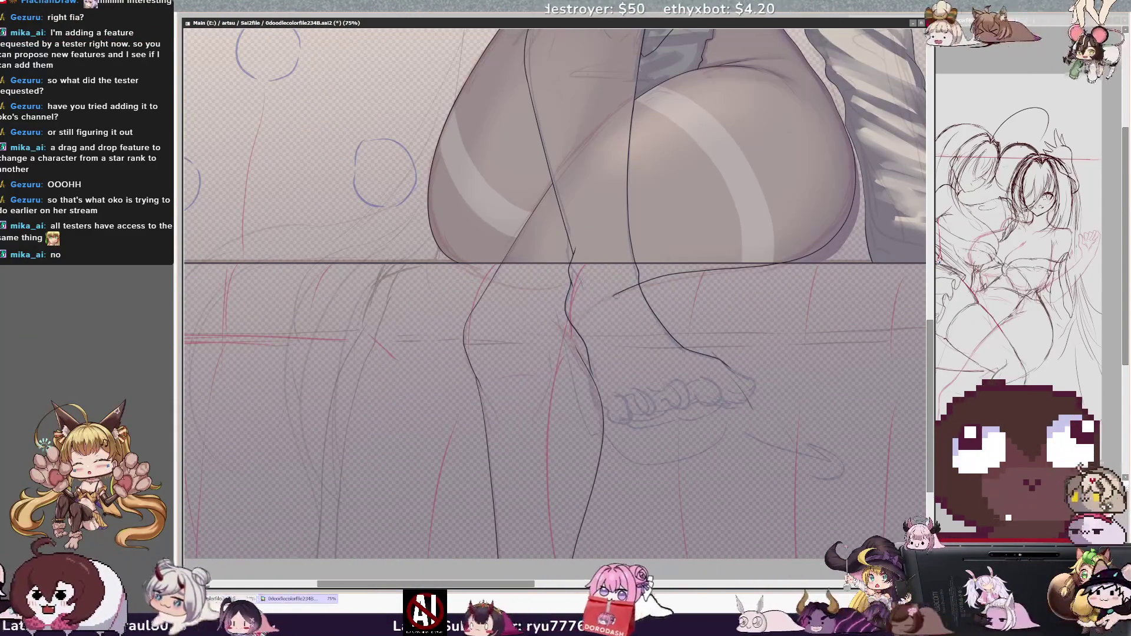
key(Delete)
key(Delete)
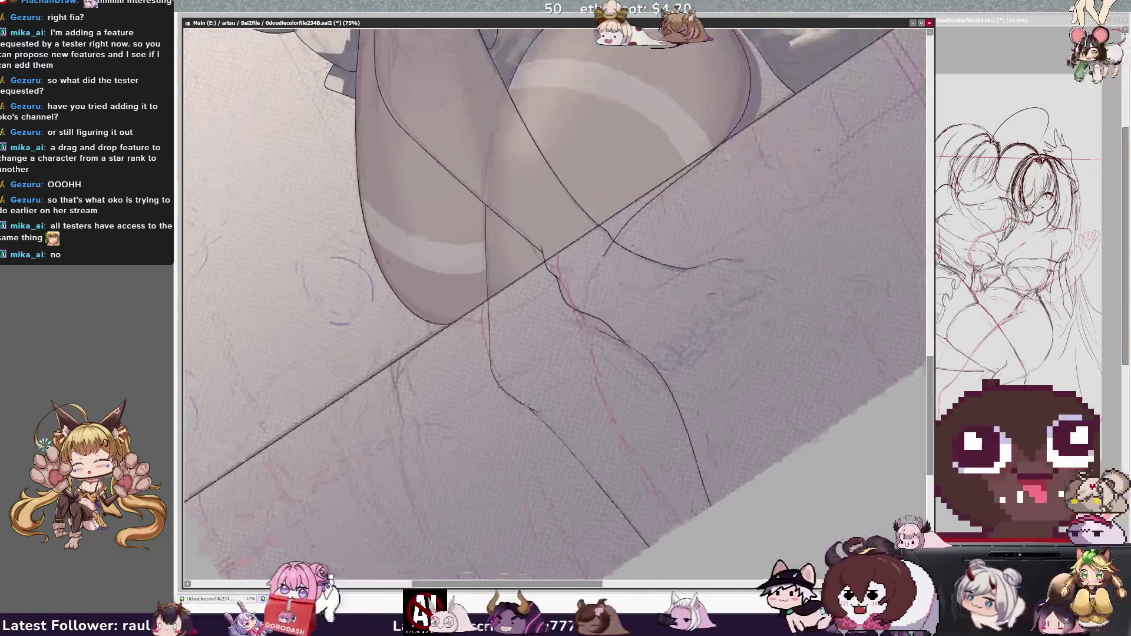
scroll(593, 296, up, 2)
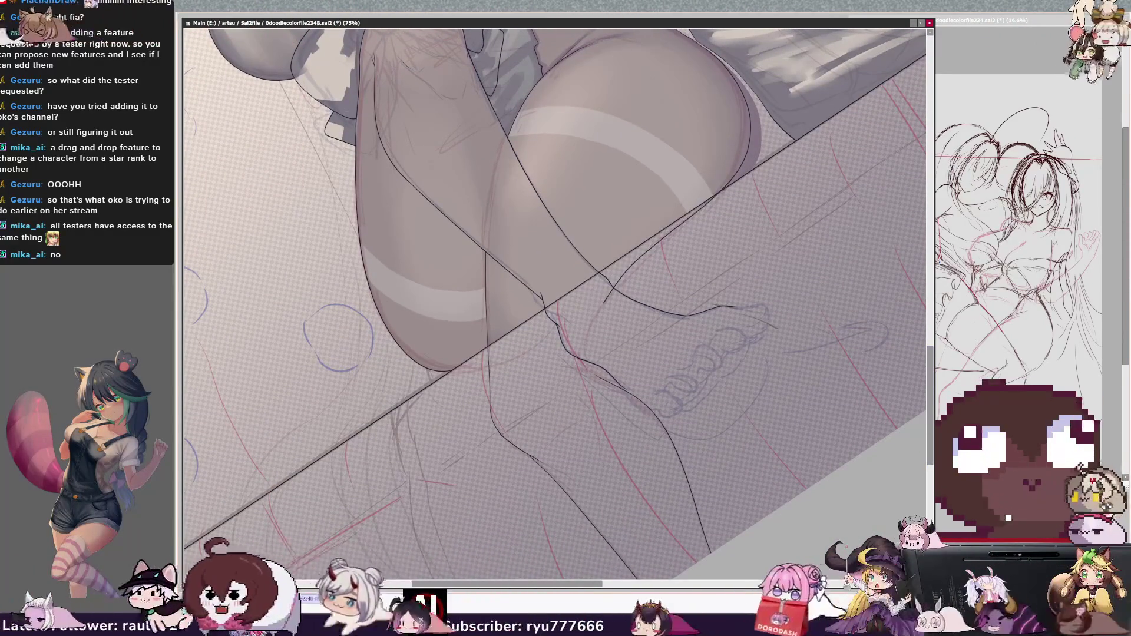
key(ctrl+z)
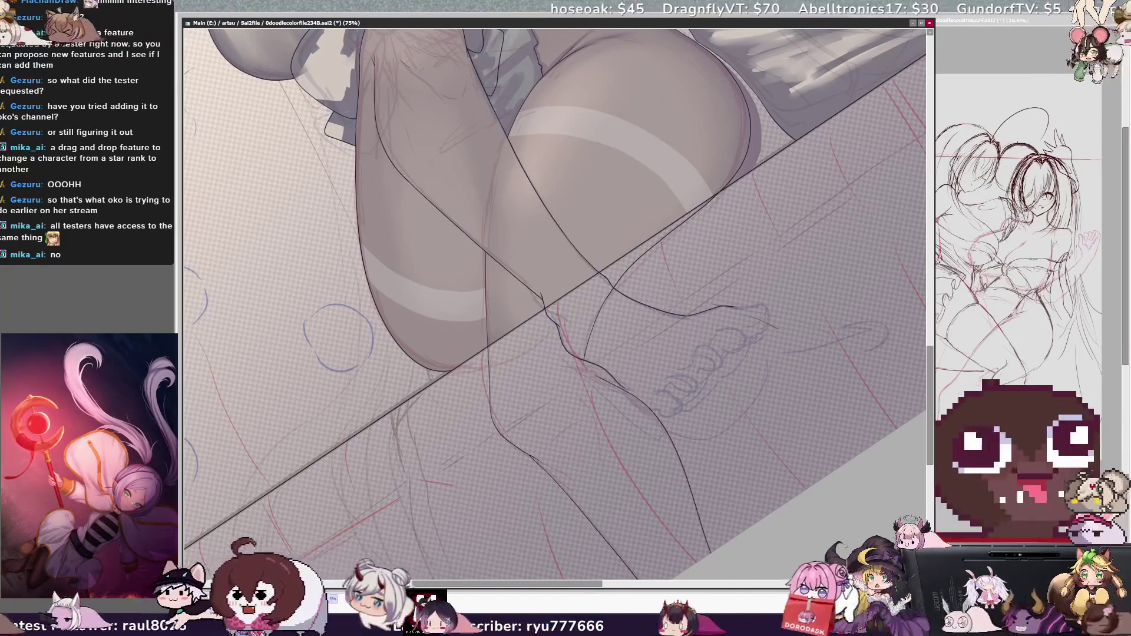
- Reset the view rotation to level and mirror the canvas to check the leg proportions
key(Home)
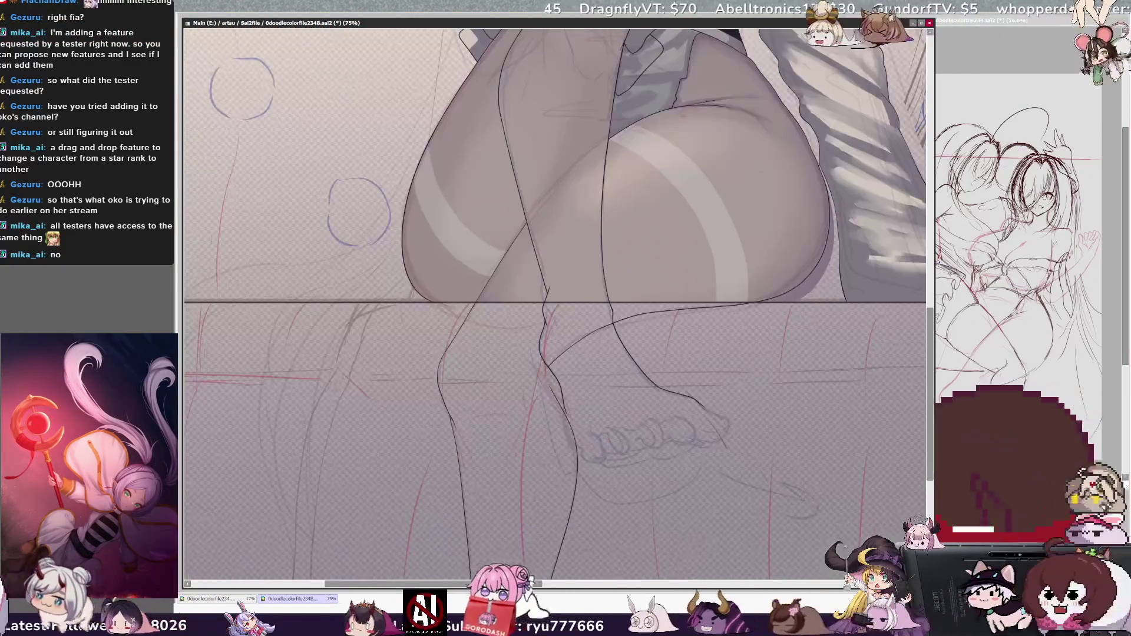
scroll(554, 295, down, 2)
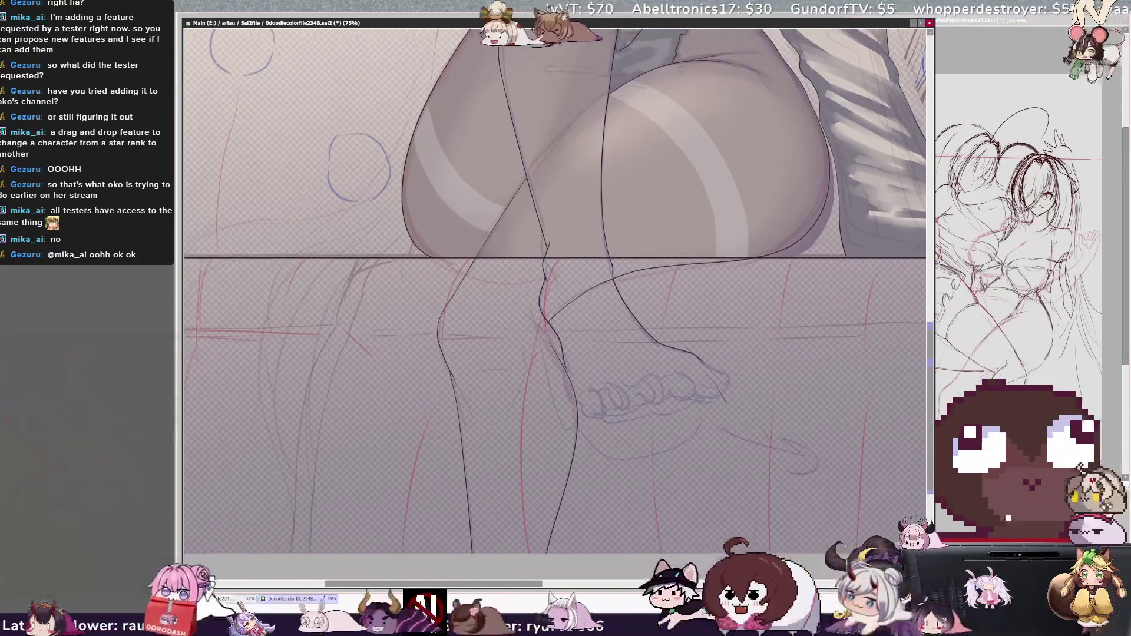
key(Insert)
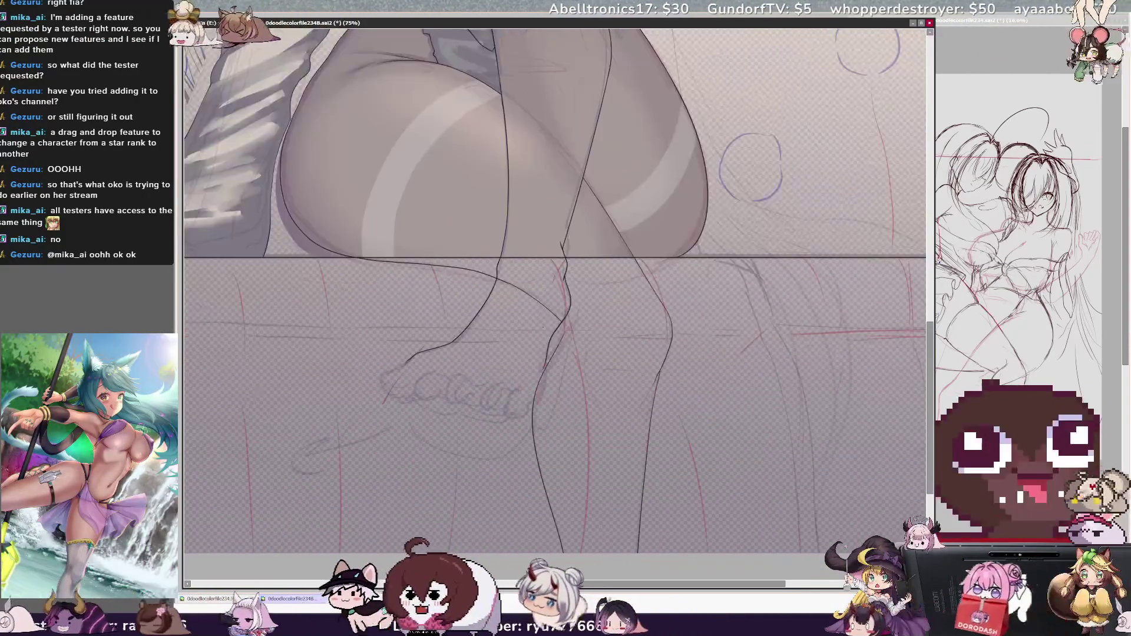
key(Insert)
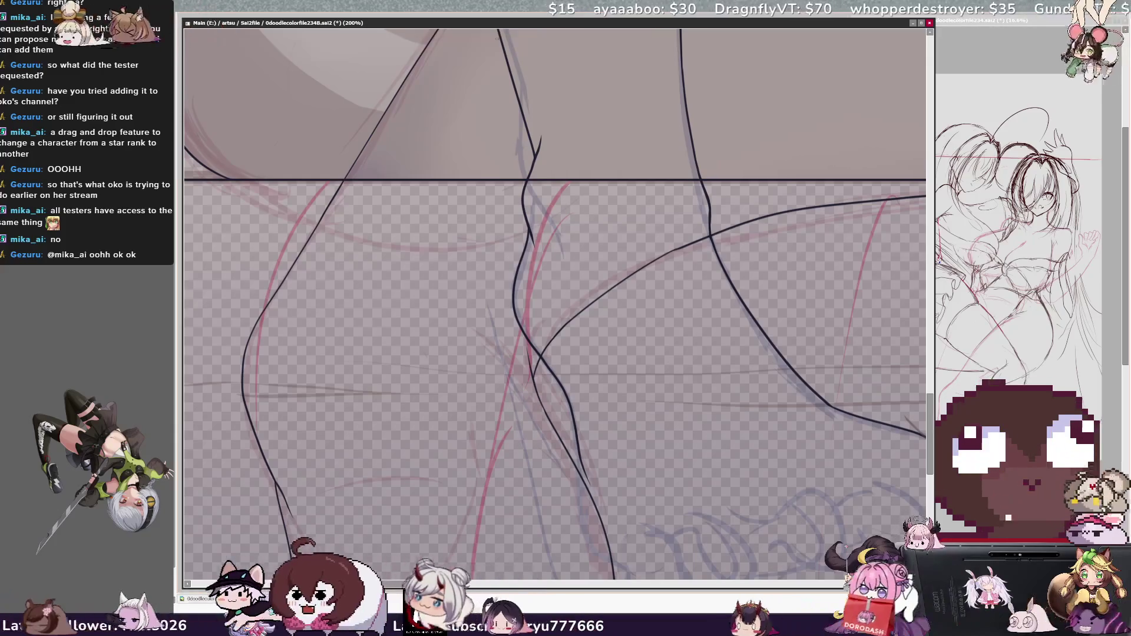
- Zoom out to the legs and sofa, mirror the view, and undo the tail of the lower lineart stroke
key(minus)
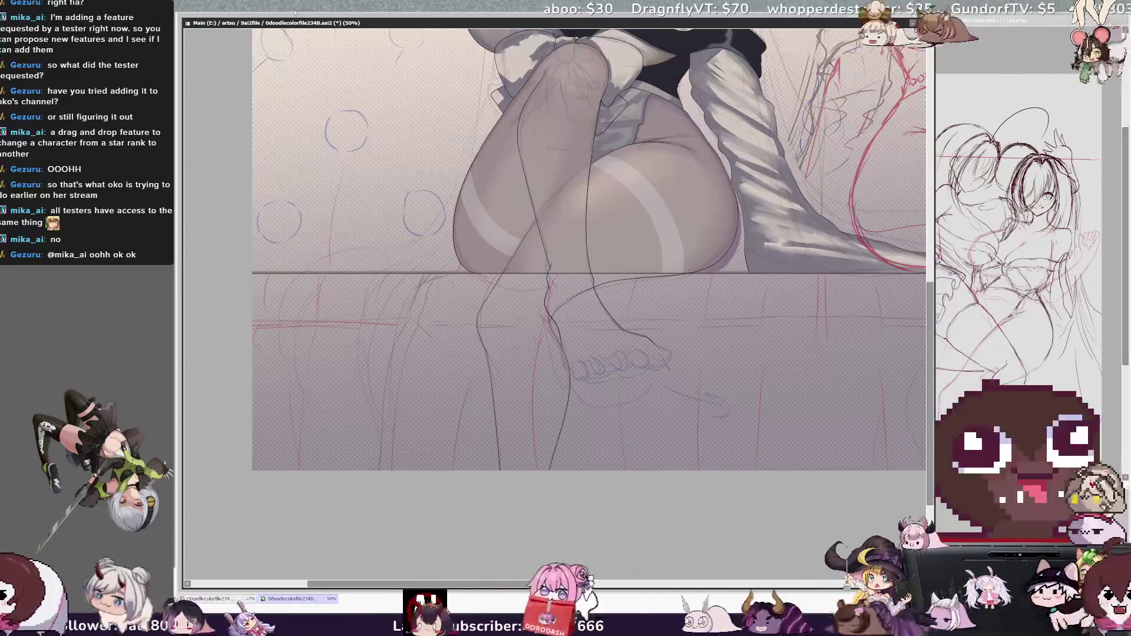
key(Insert)
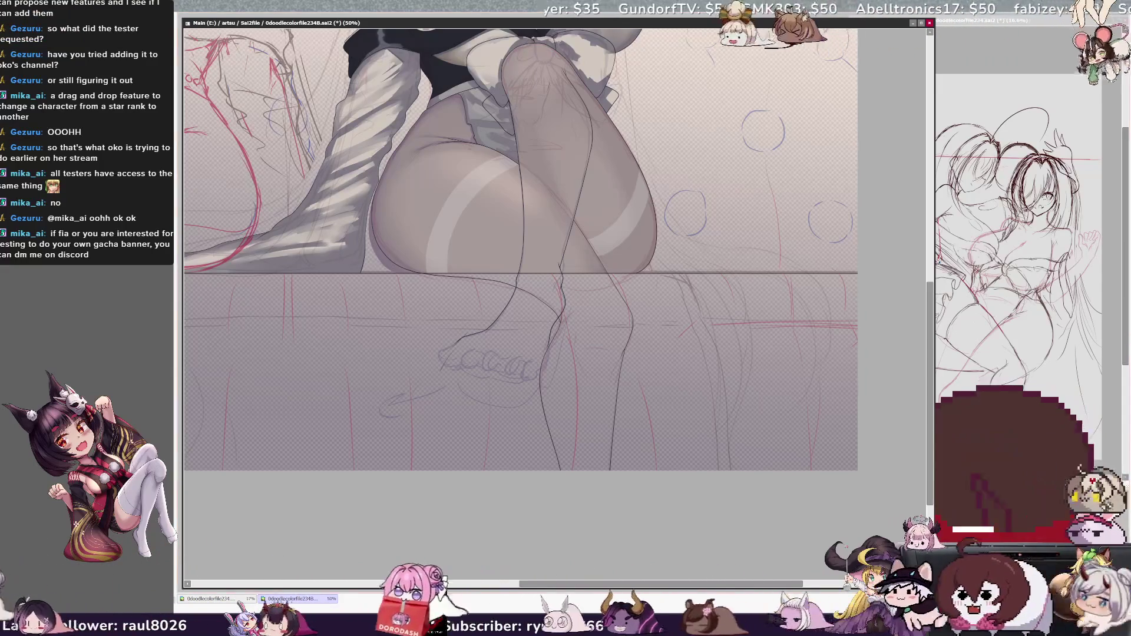
scroll(555, 304, up, 1)
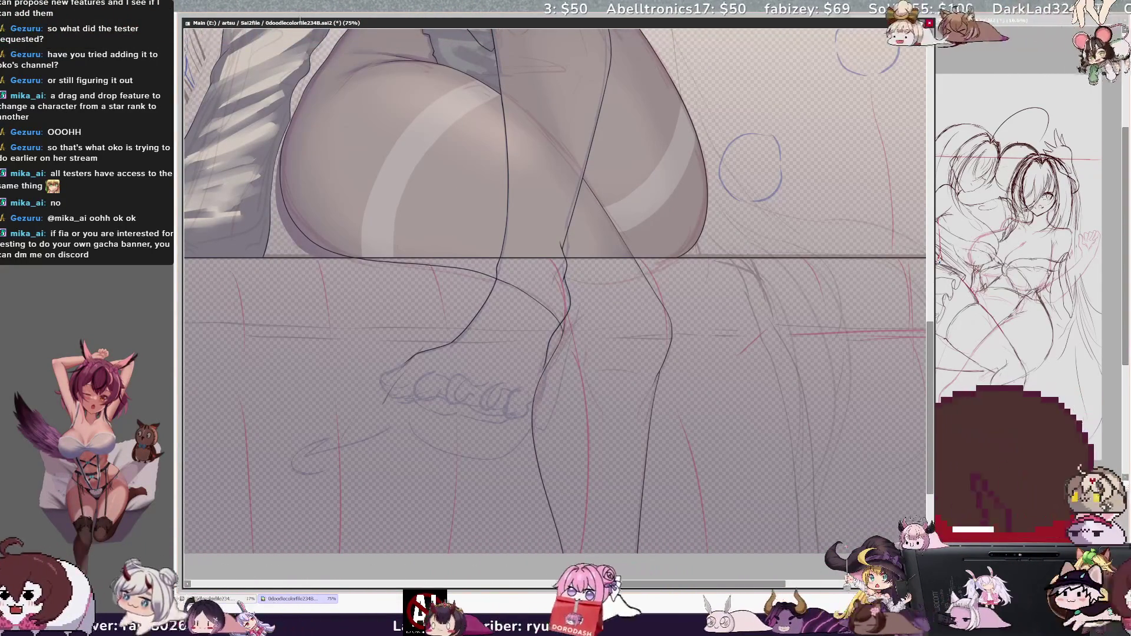
drag(622, 433, 607, 433)
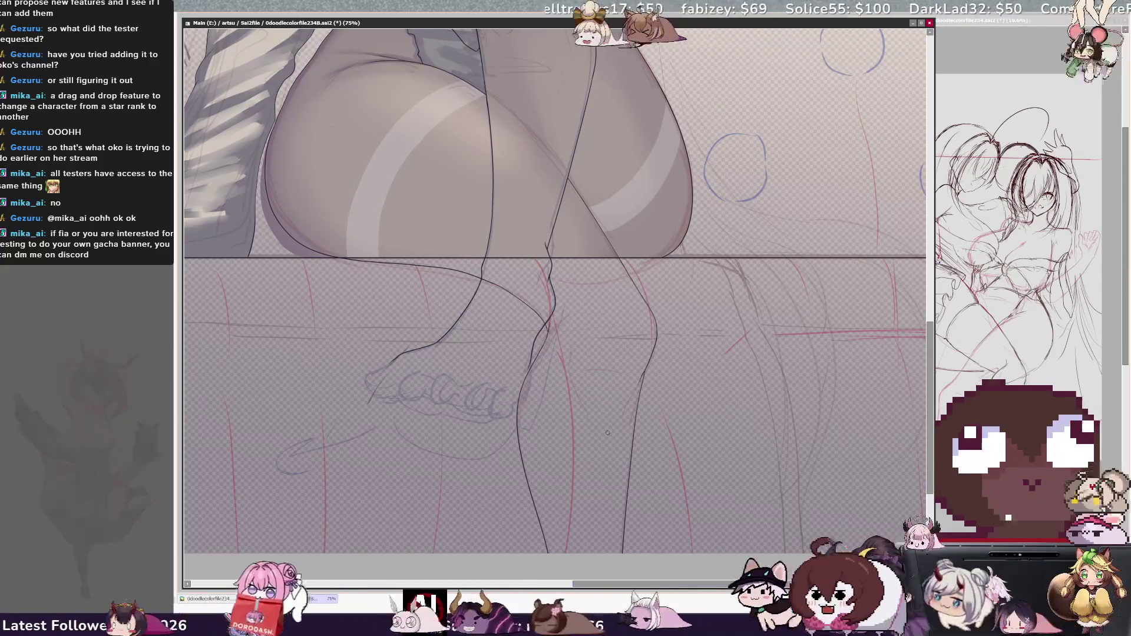
key(ctrl+z)
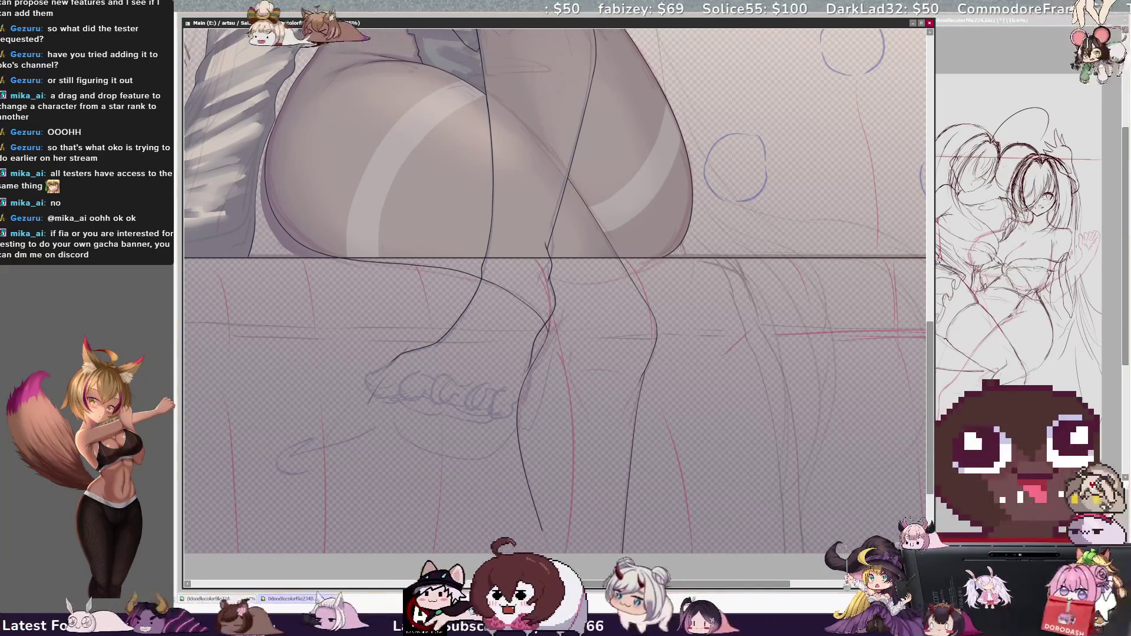
- Redraw the lower-leg contour toward the foot, then zoom out to 33.3% showing the whole figure and sofa
key(bracketleft)
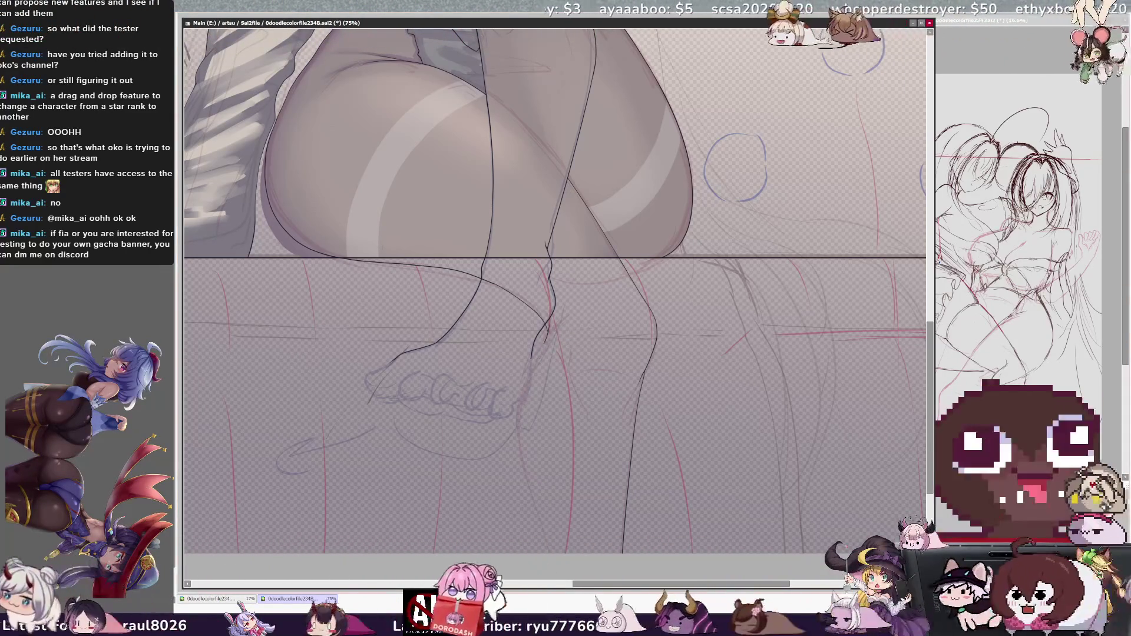
key(h)
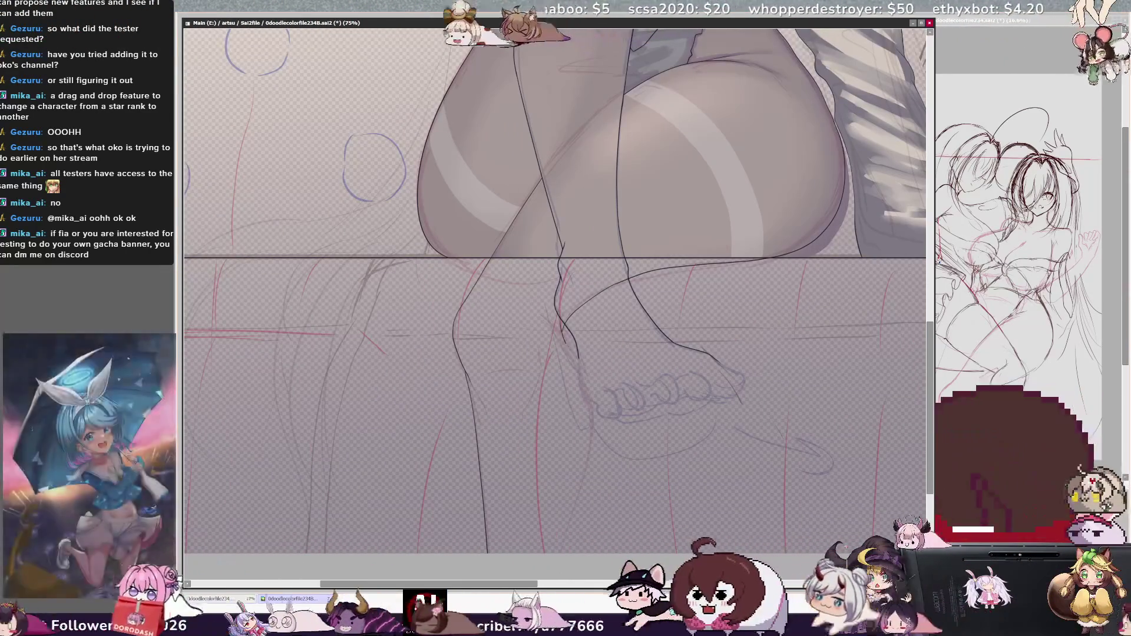
drag(578, 356, 554, 553)
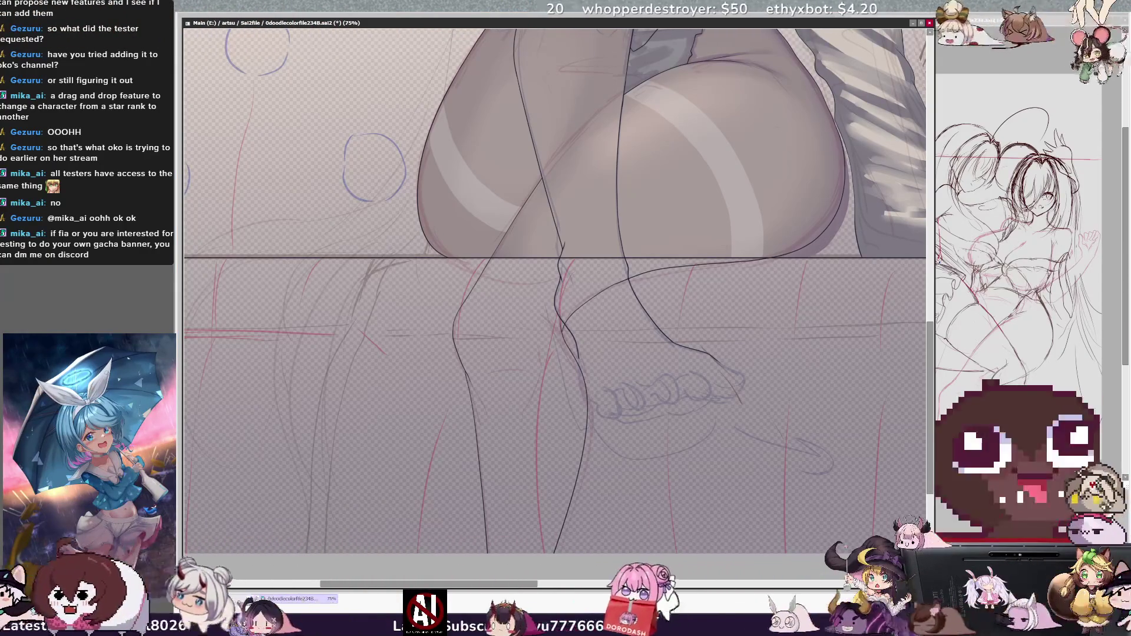
key(h)
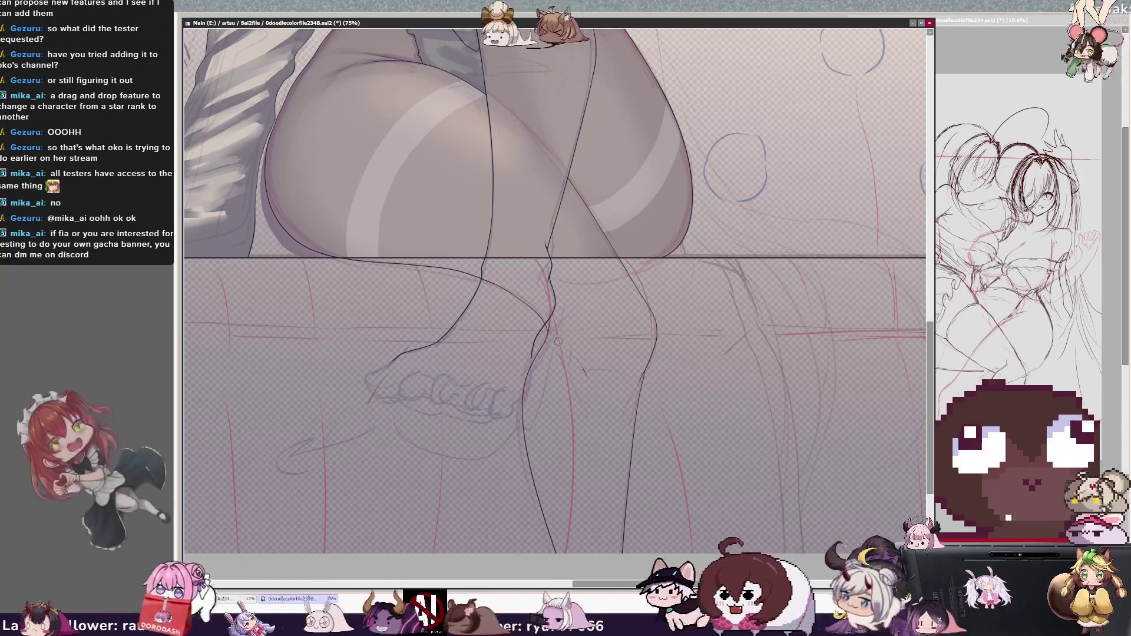
key(ctrl+minus)
key(ctrl+minus)
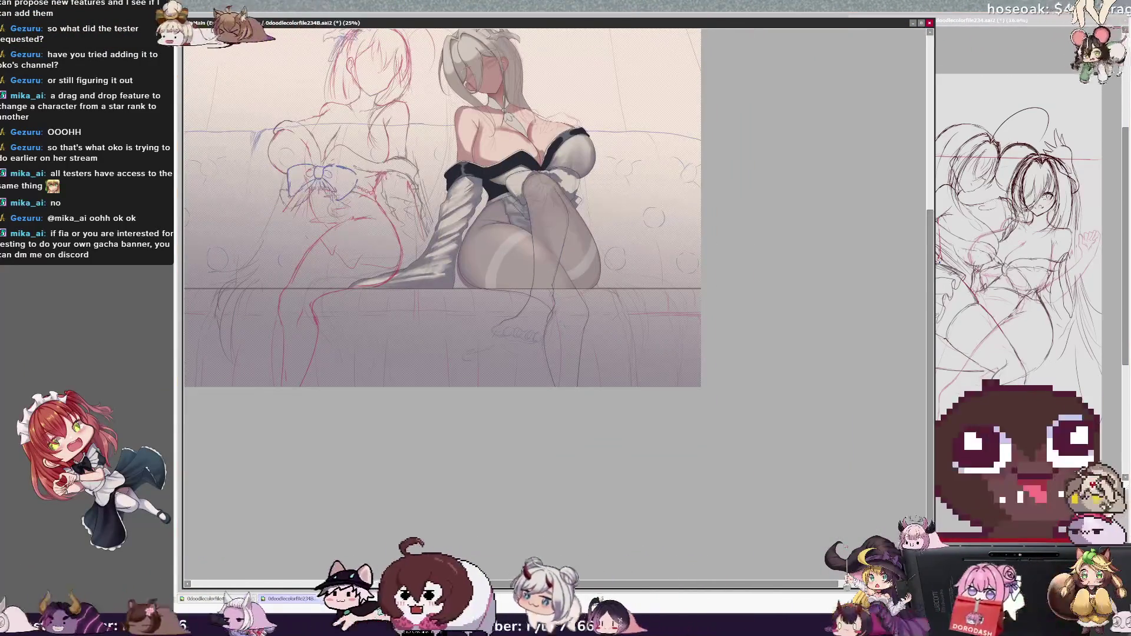
drag(466, 236, 581, 365)
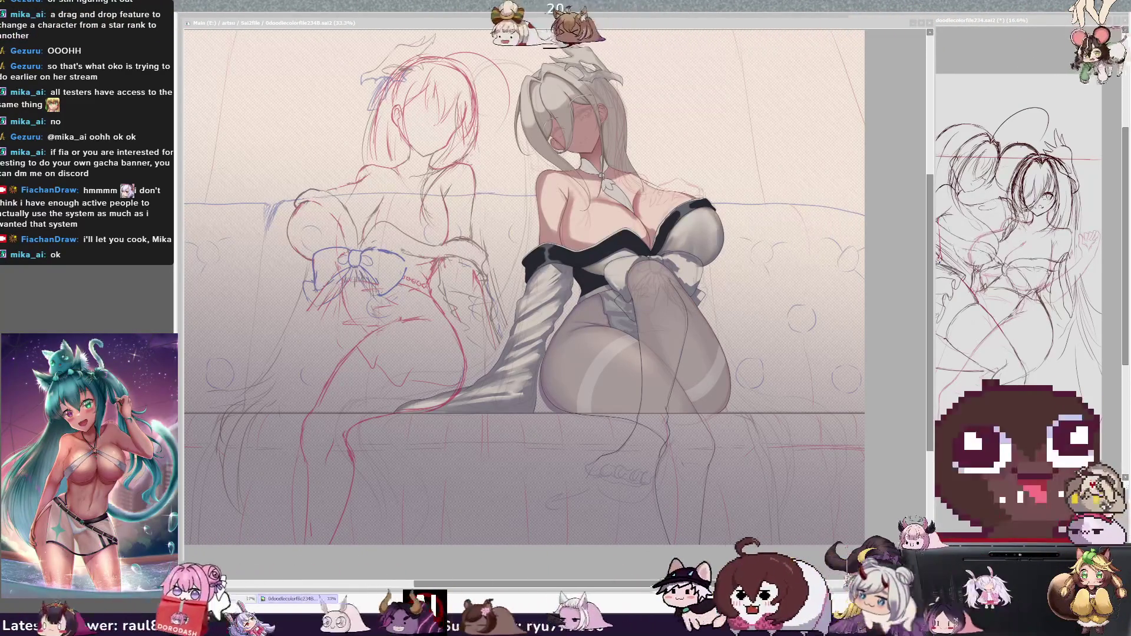
click(697, 548)
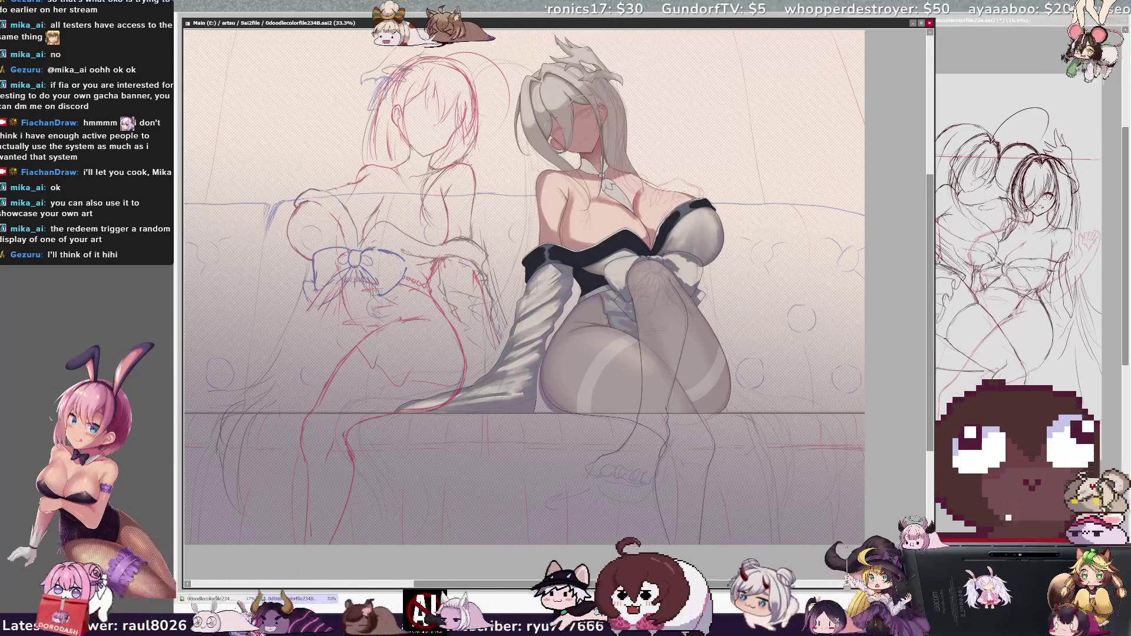
key(ctrl+z)
key(ctrl+y)
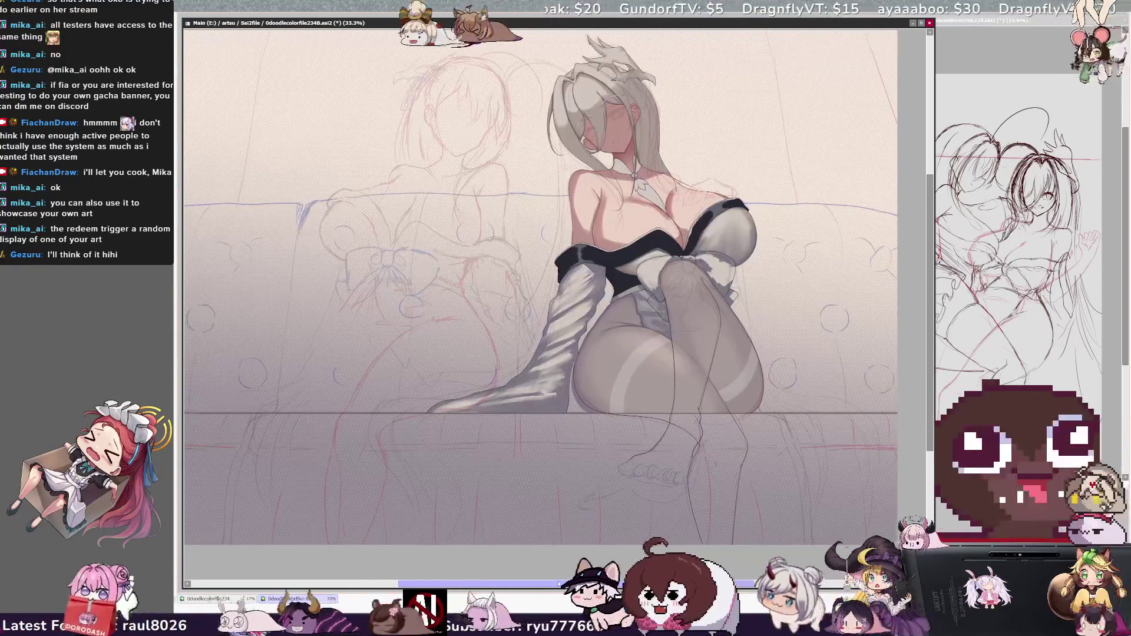
drag(574, 585, 518, 585)
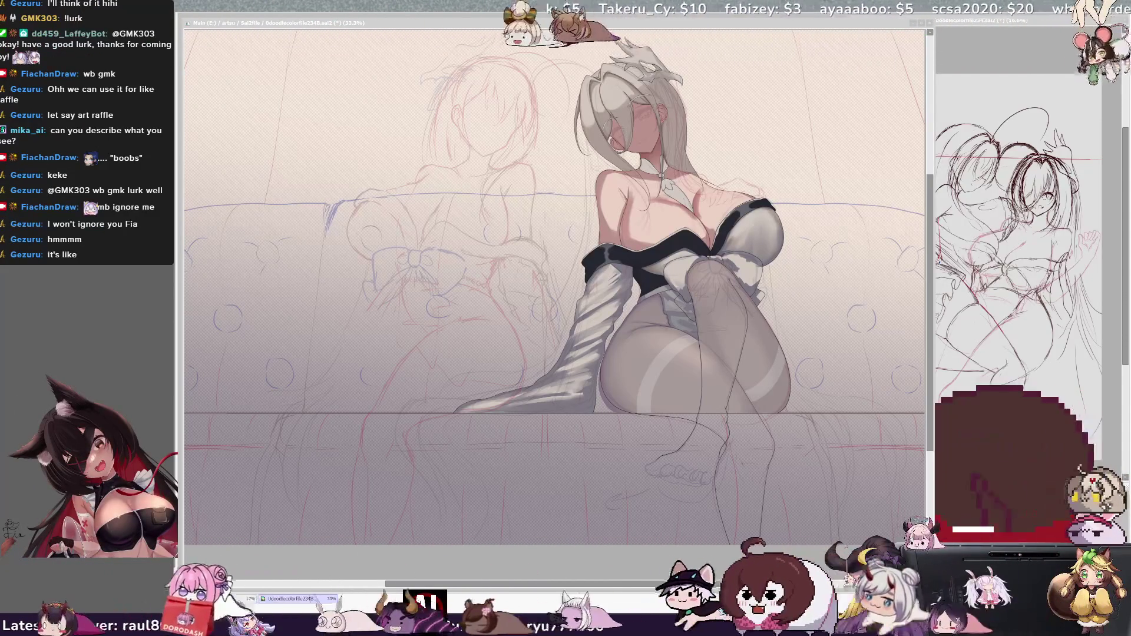
click(315, 25)
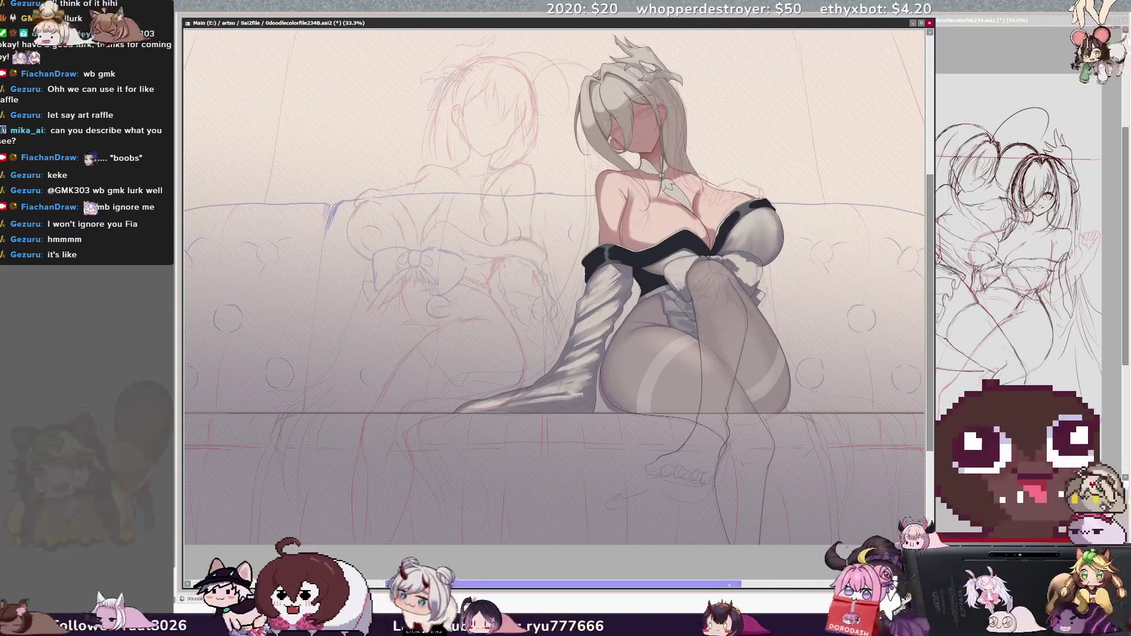
drag(701, 586, 724, 587)
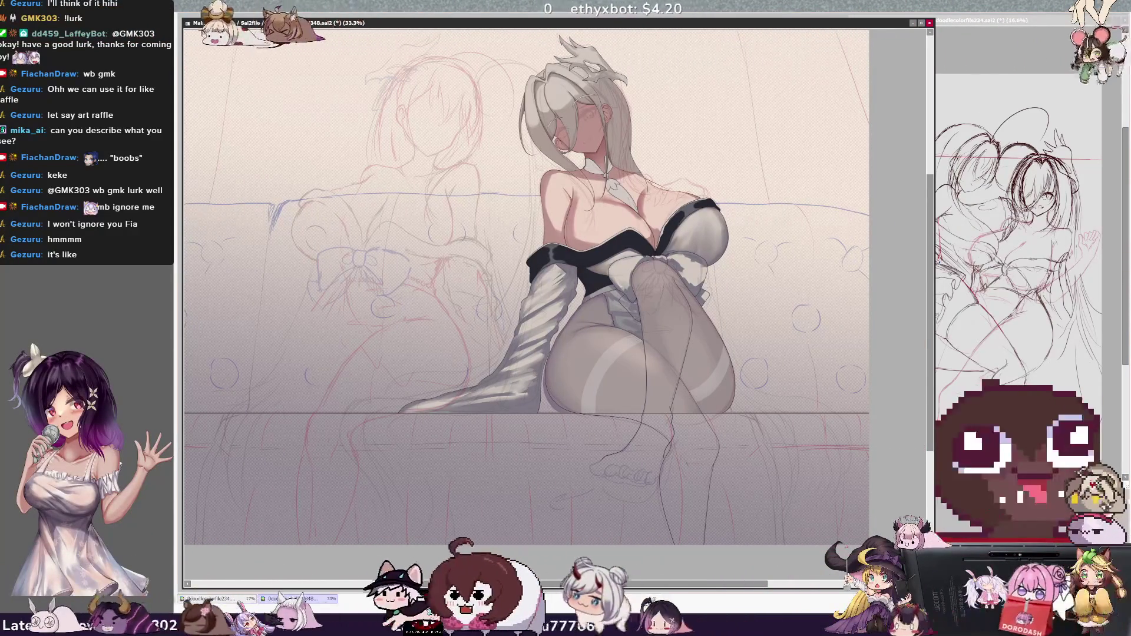
- Magic Wand-select only the lower leg below the sofa, discarding the mistaken background selection
click(616, 438)
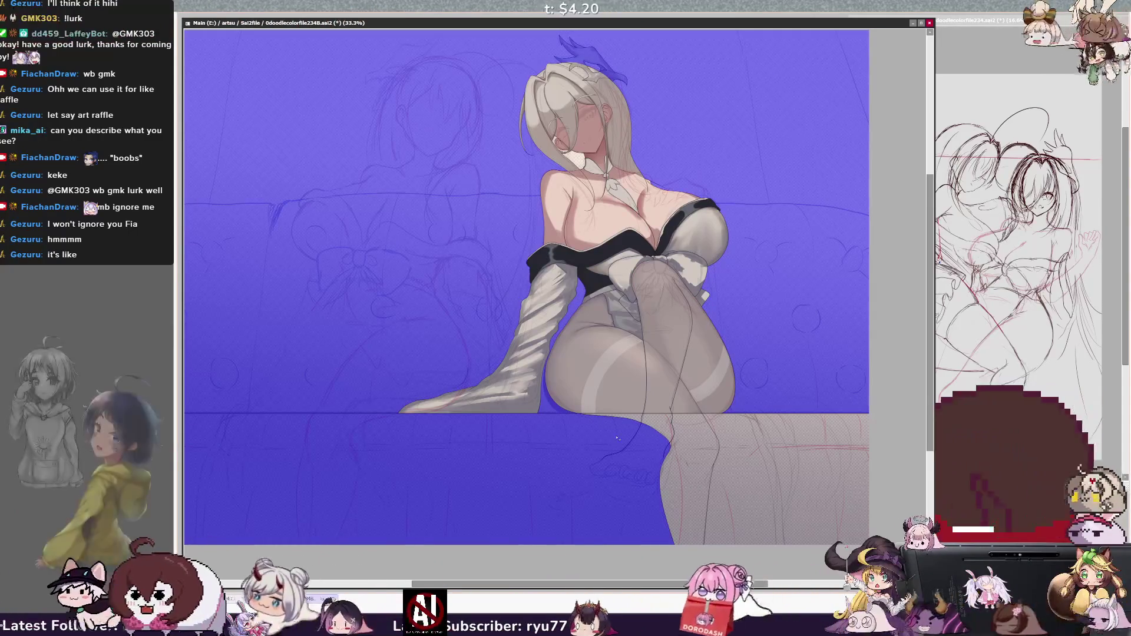
key(ctrl+z)
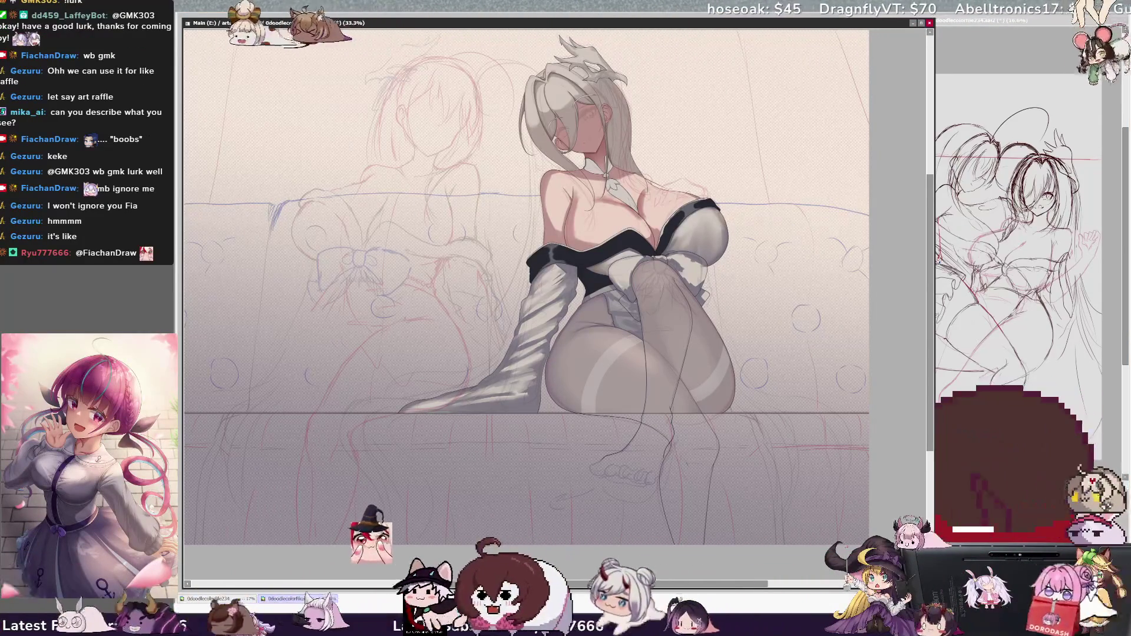
scroll(526, 288, right, 2)
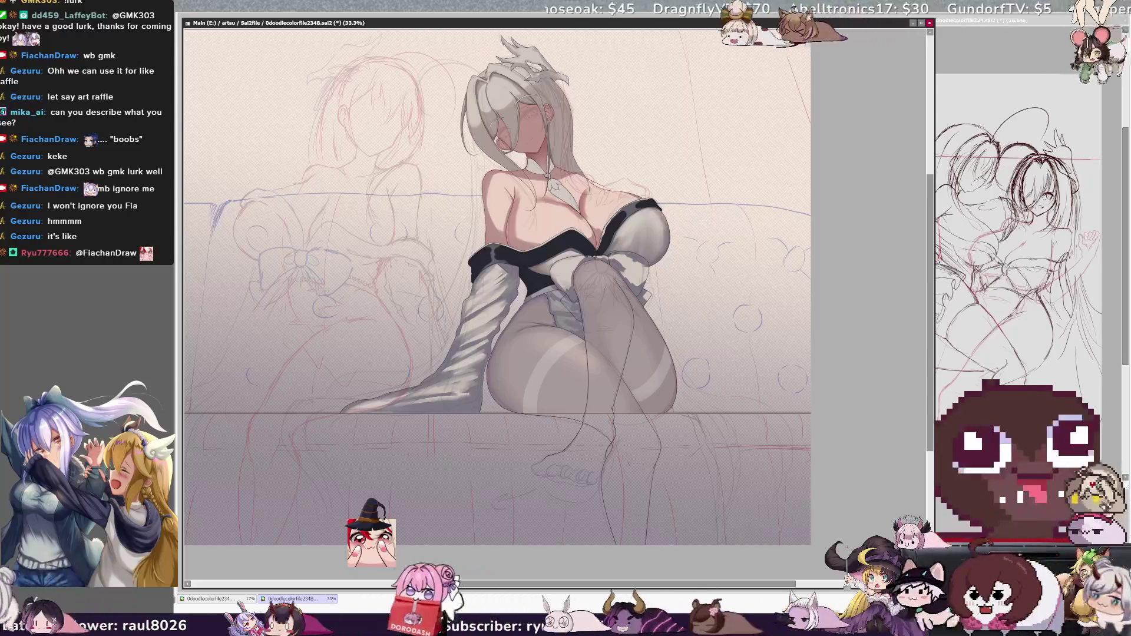
click(609, 423)
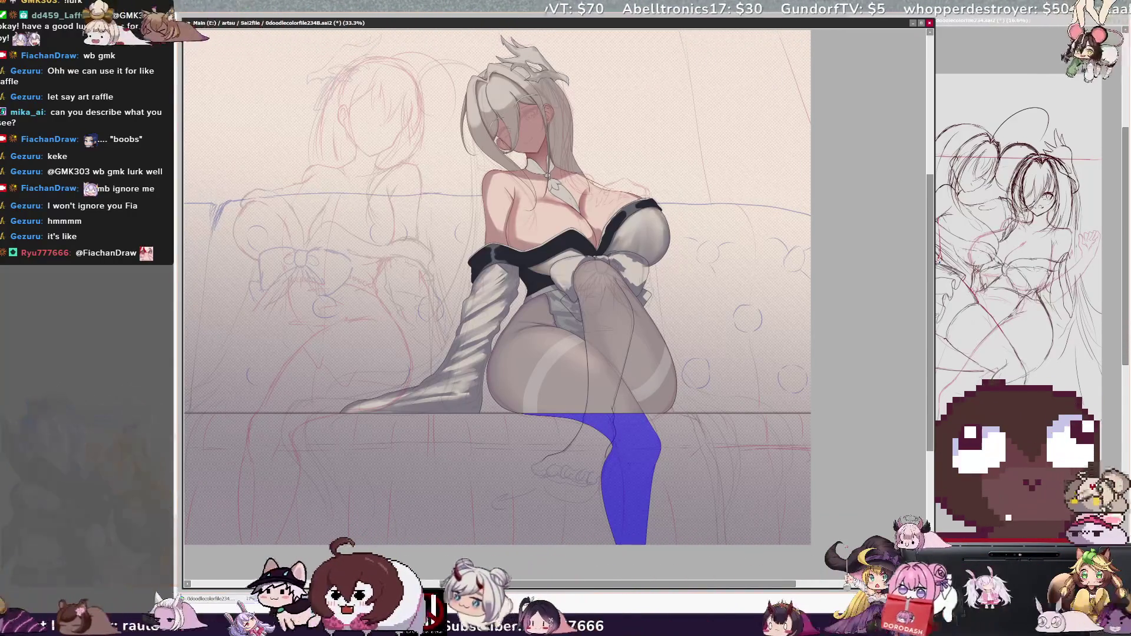
- Paint darker grey shading and a lighter highlight streak inside the lower-leg selection
key(b)
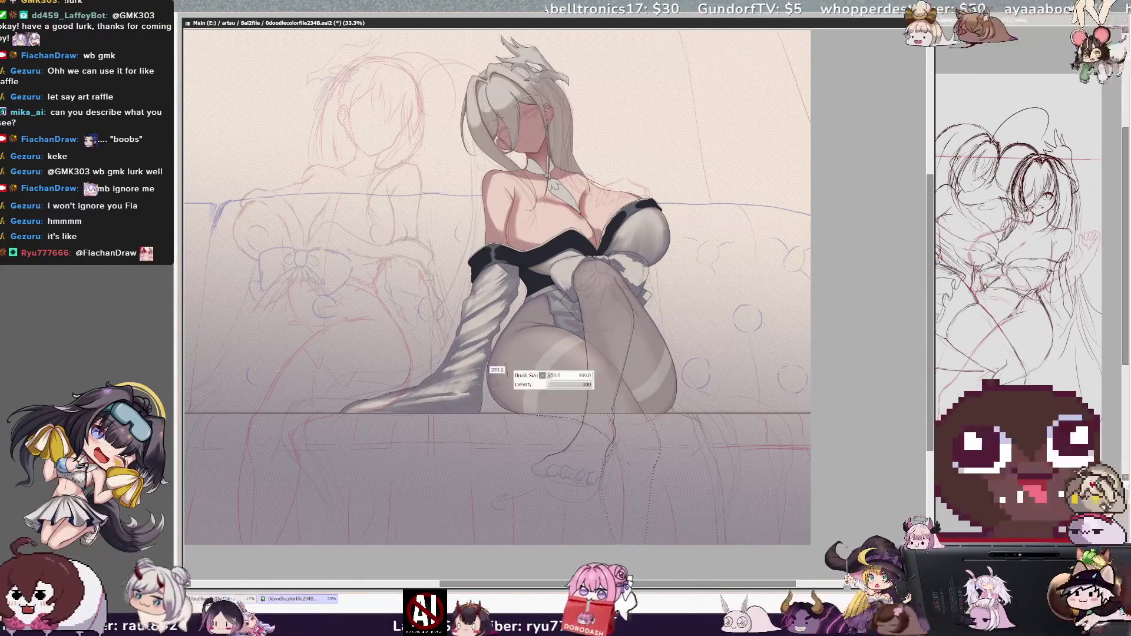
mouse_move(609, 445)
mouse_down()
mouse_move(629, 528)
mouse_move(635, 408)
mouse_up()
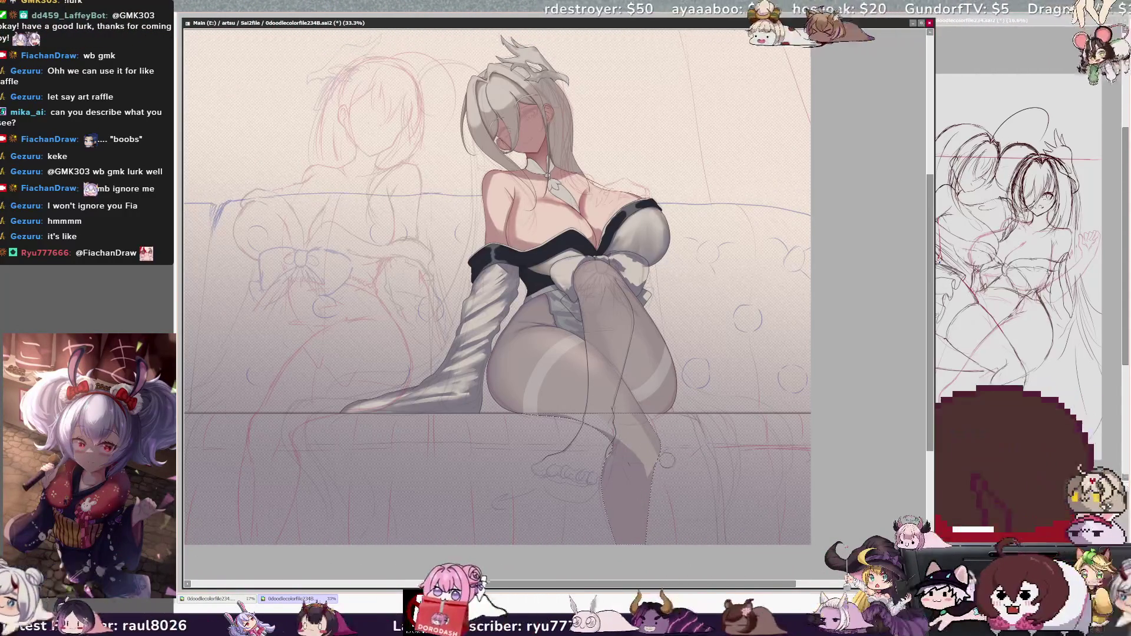
drag(635, 459, 629, 453)
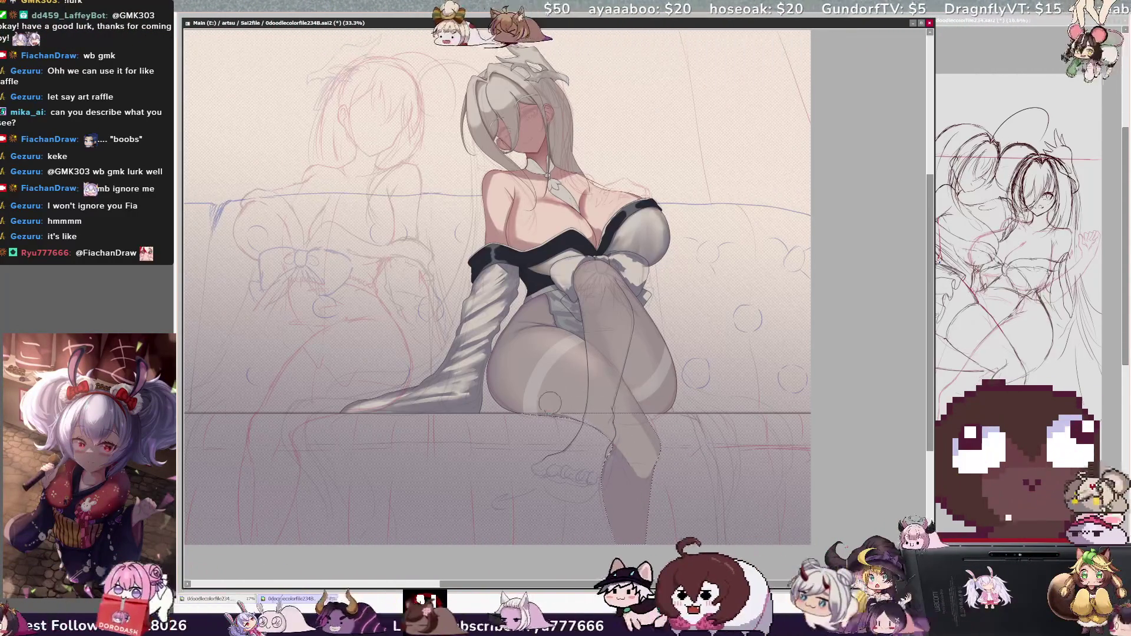
key([)
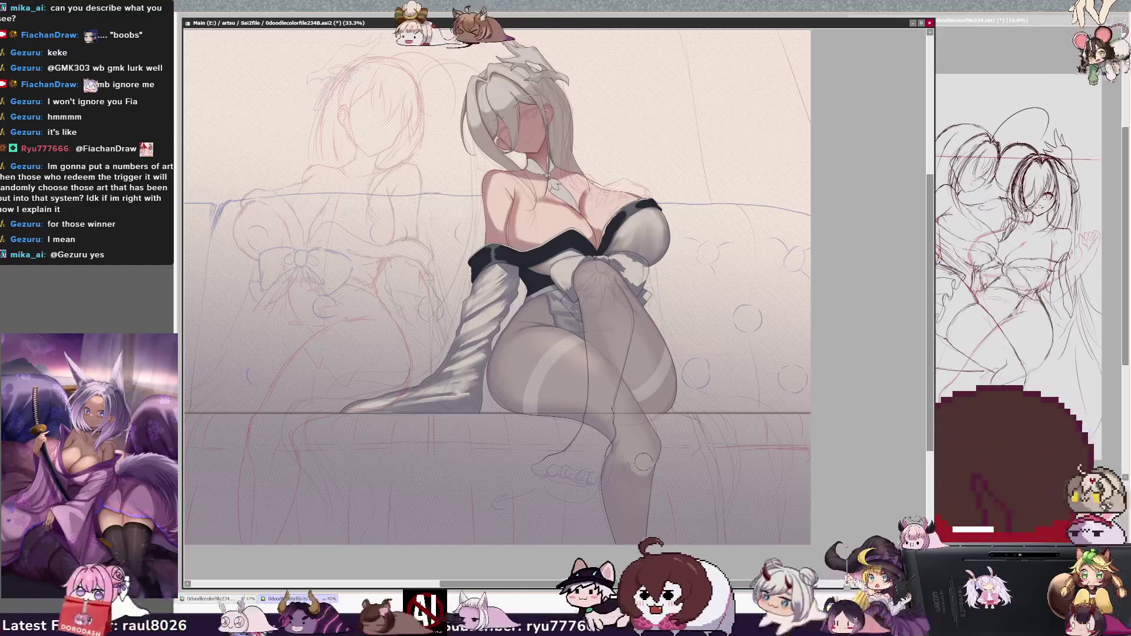
key(h)
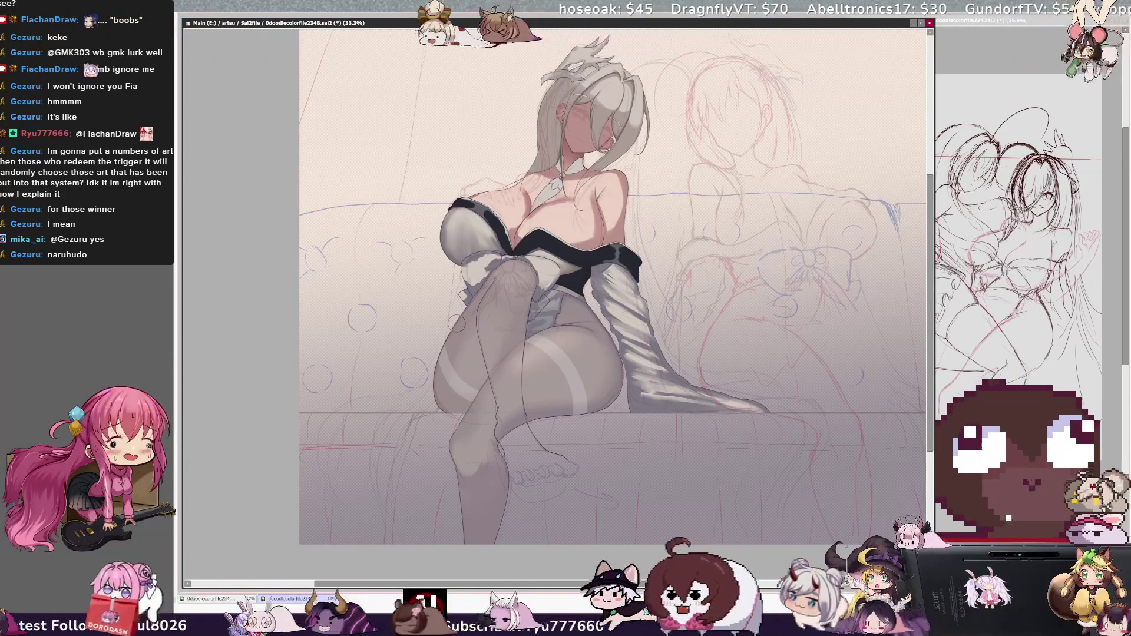
key(h)
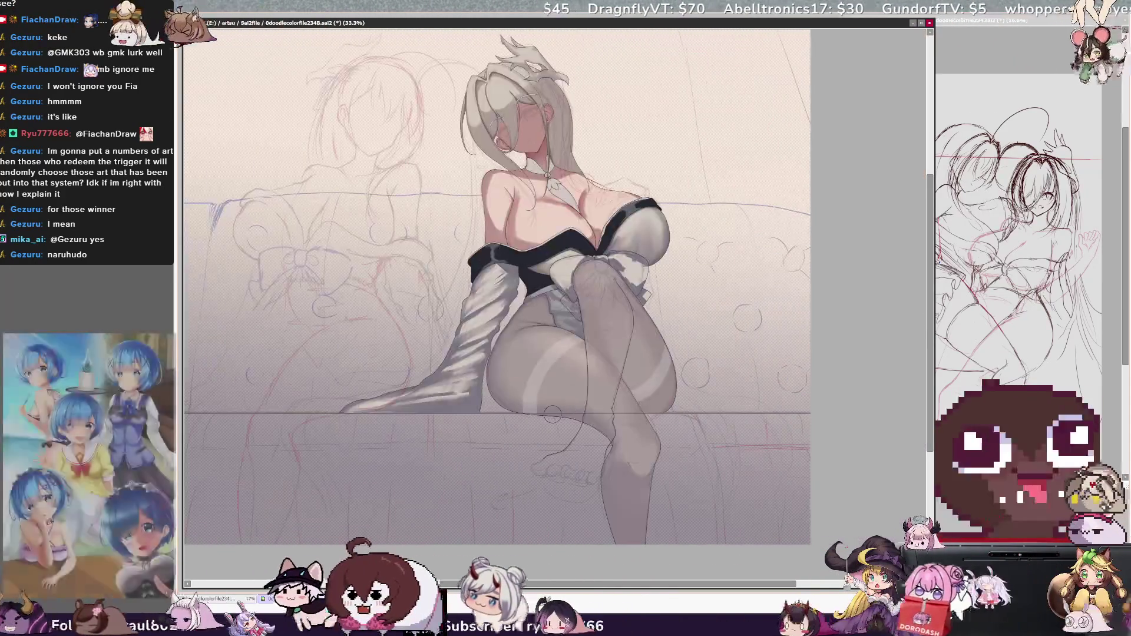
drag(713, 574, 807, 613)
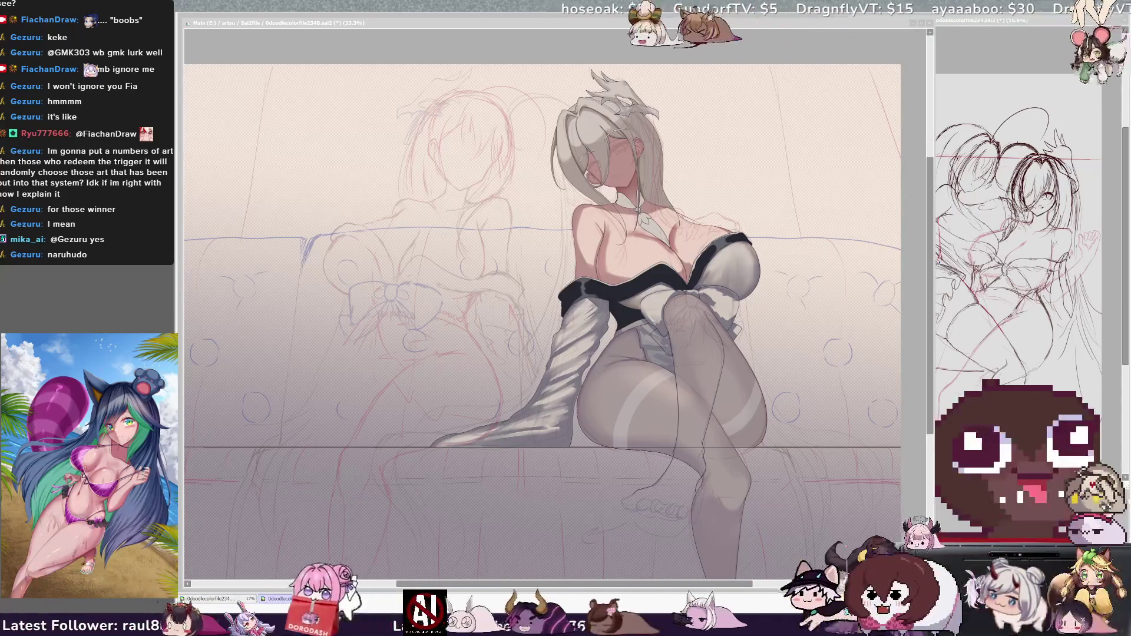
- Zoom the canvas from 33.3% to 42% on the seated woman
scroll(554, 318, up, 3)
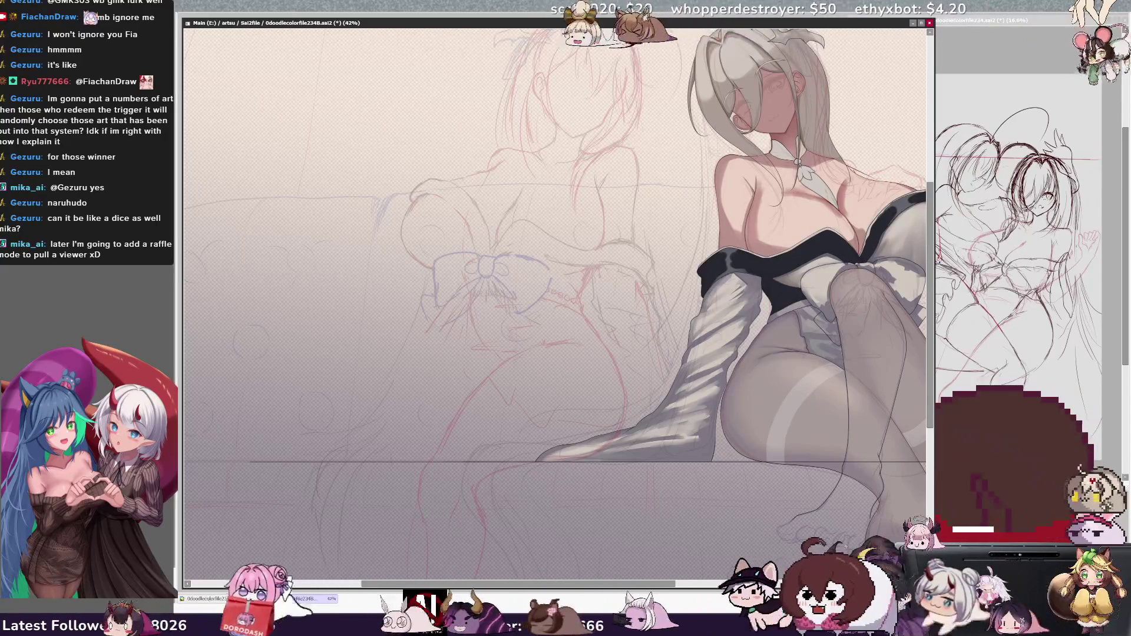
key(minus)
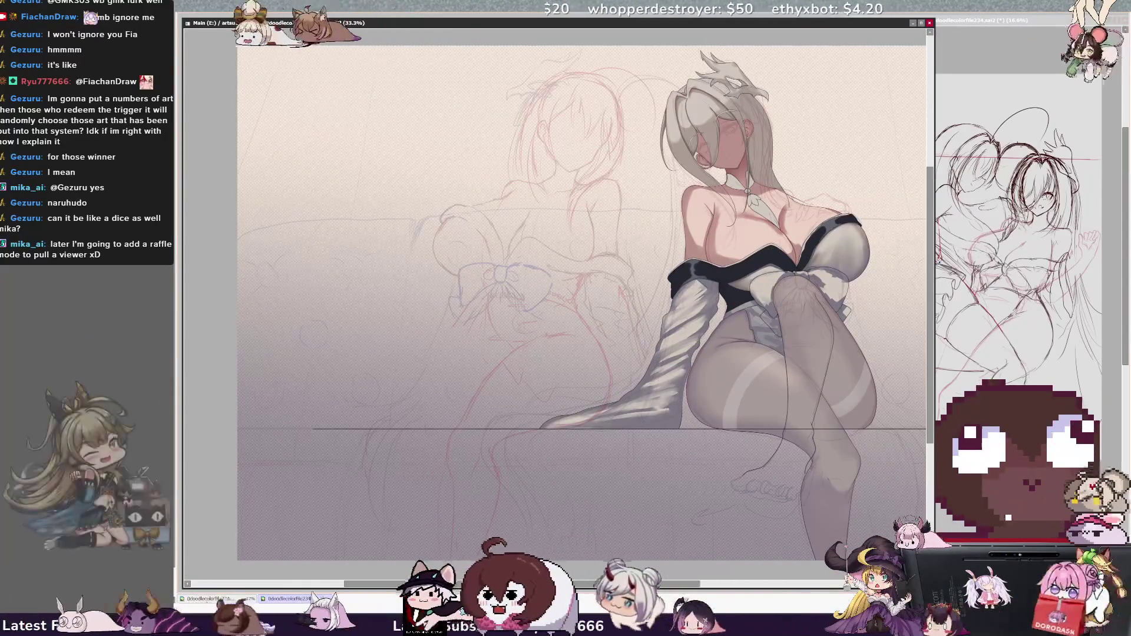
drag(497, 583, 493, 583)
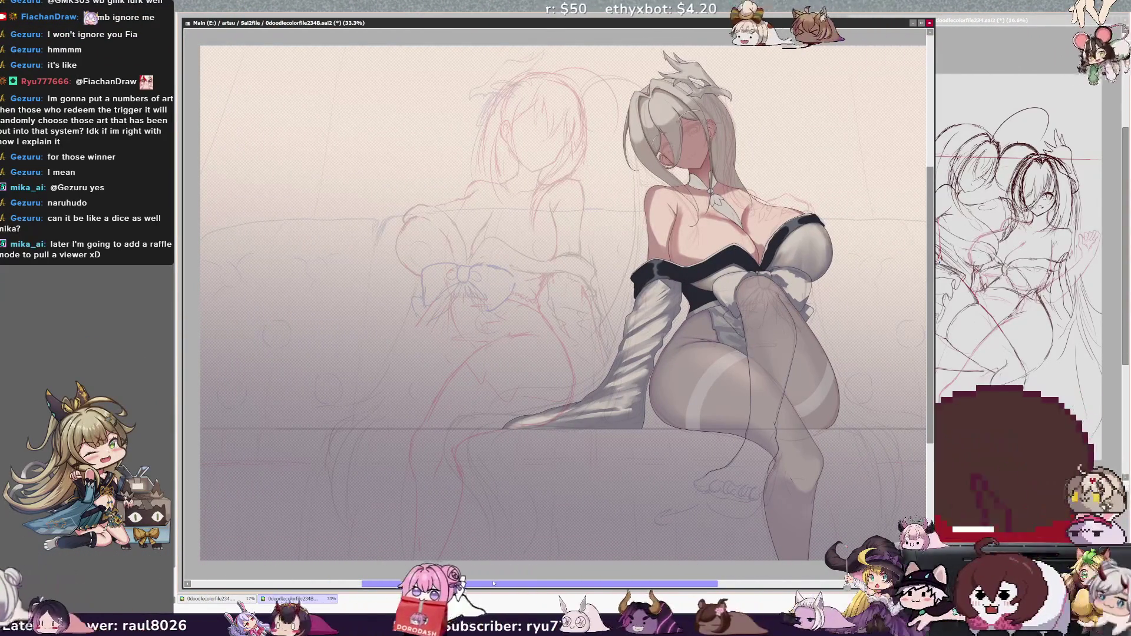
drag(931, 338, 932, 334)
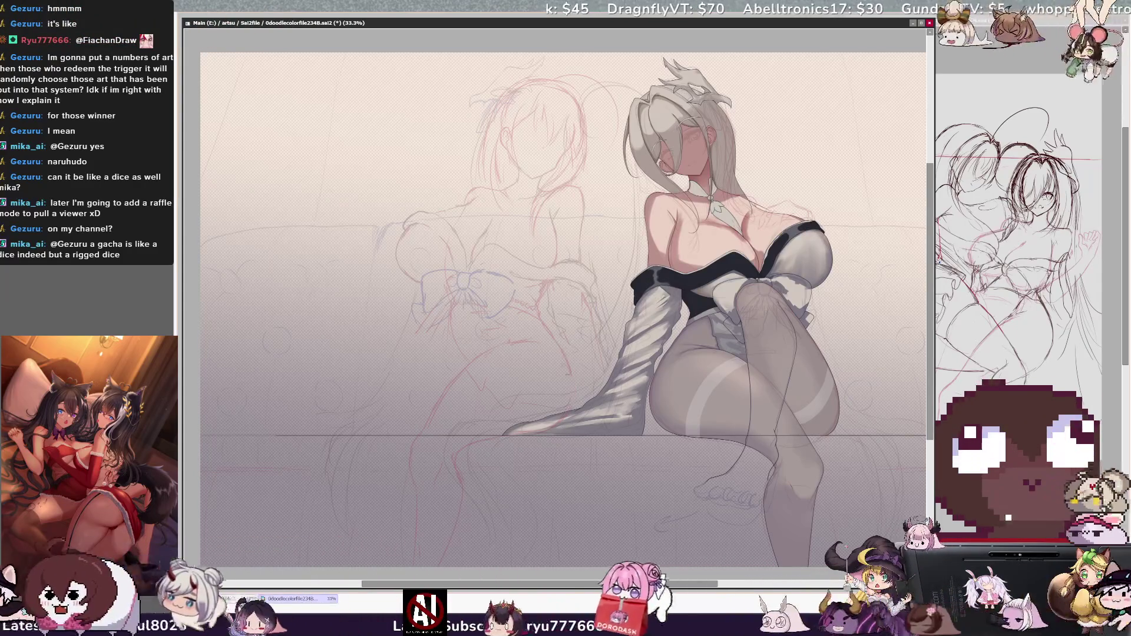
key(h)
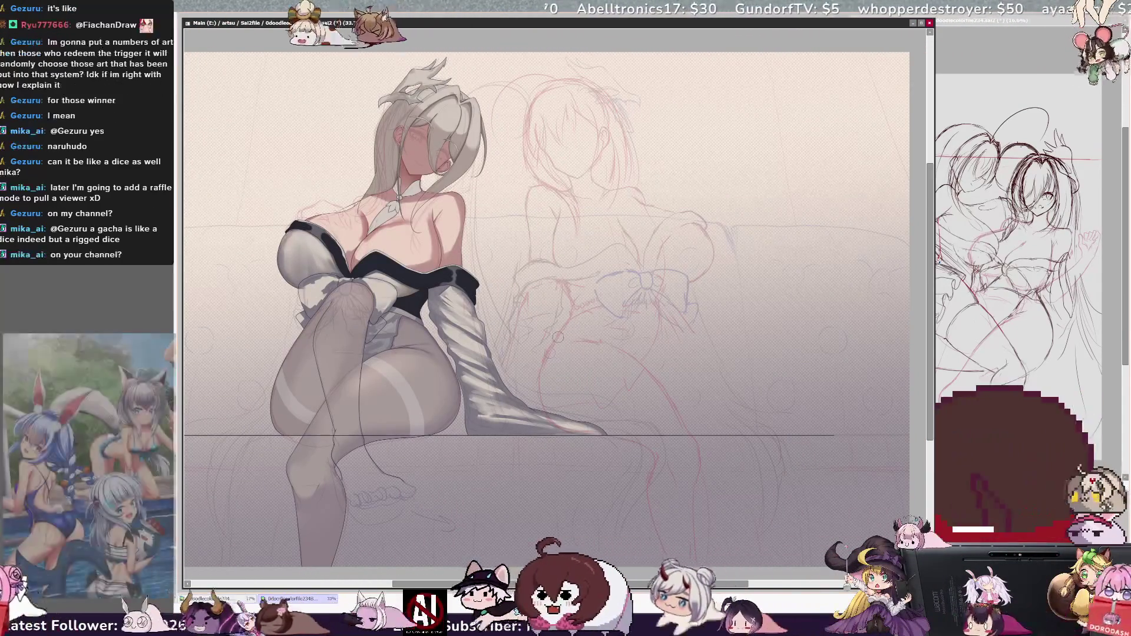
key(h)
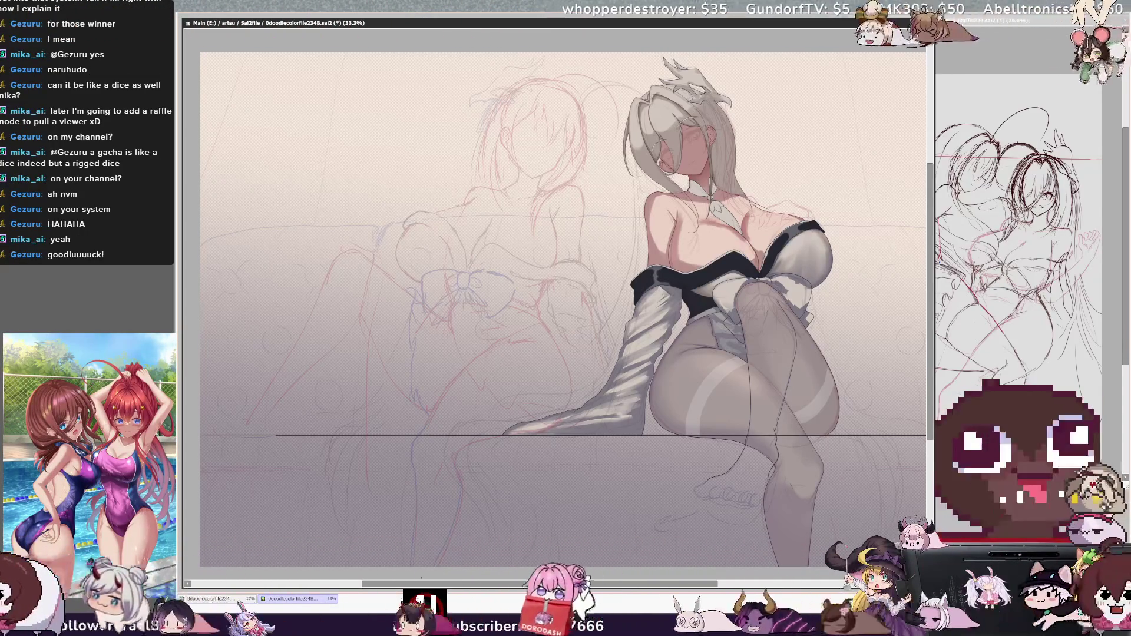
drag(579, 583, 590, 583)
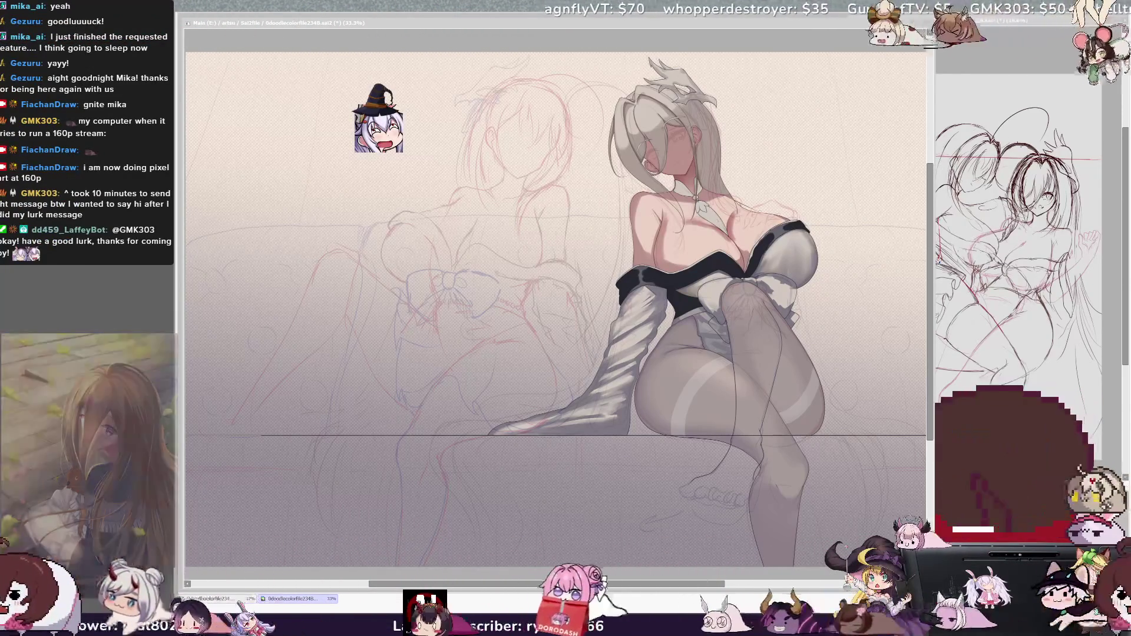
click(555, 222)
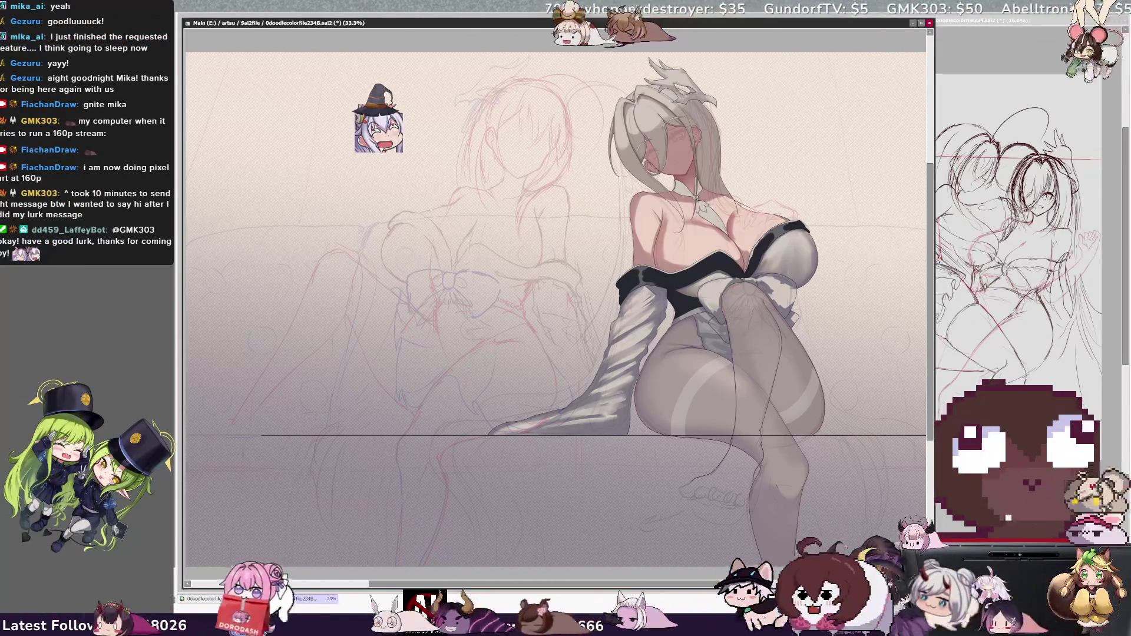
- Check the figure in a mirrored view, then sketch a curved line along the lower leg
key(h)
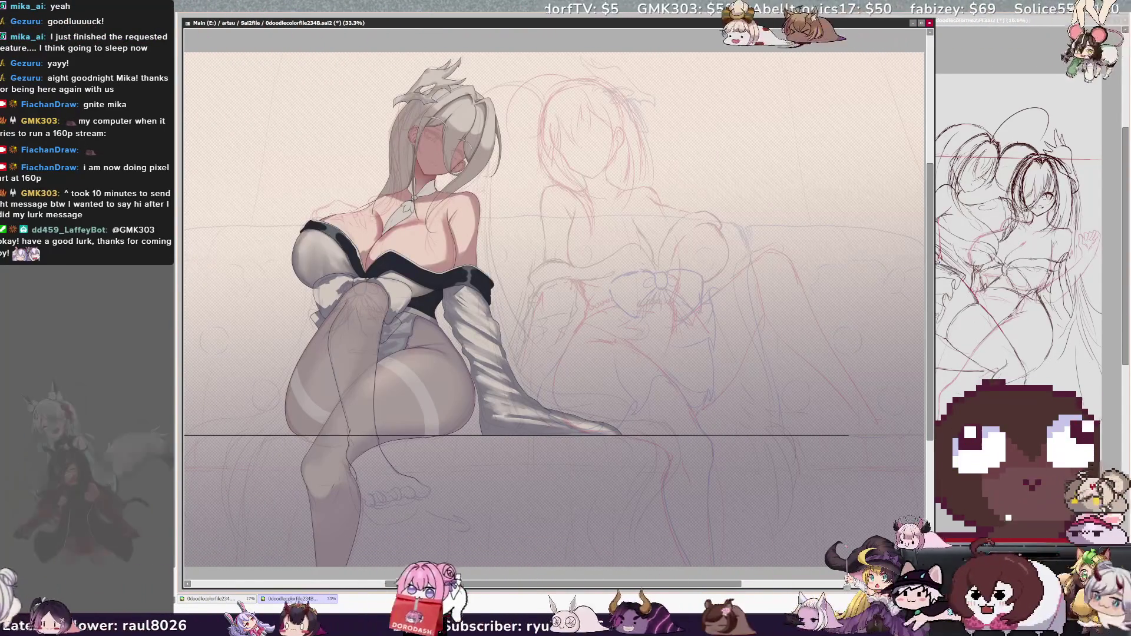
key(h)
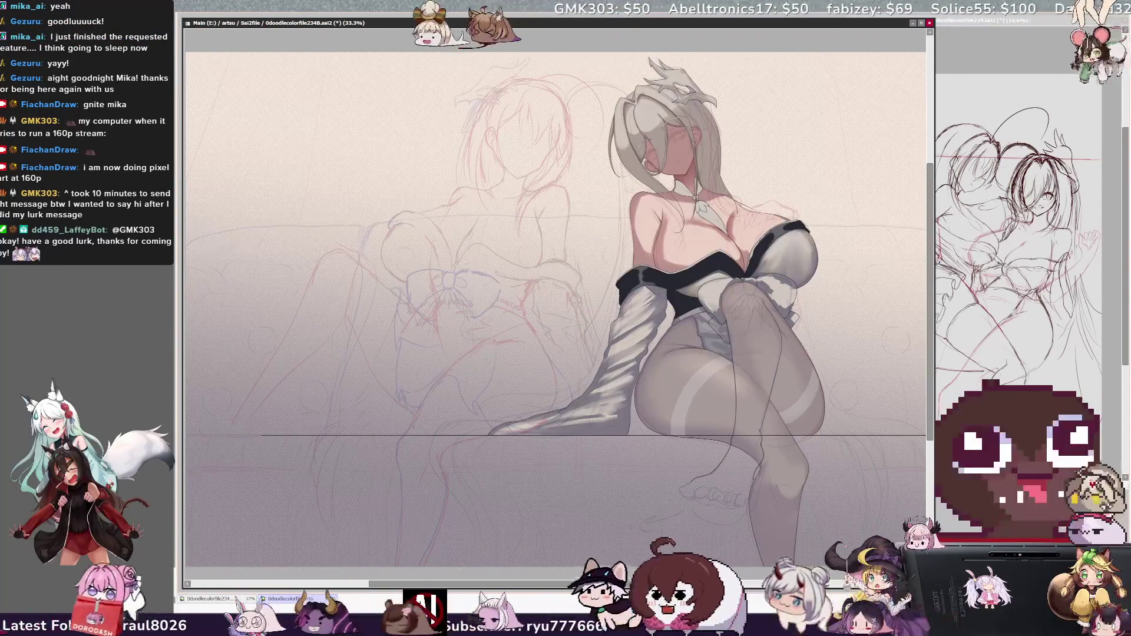
drag(461, 562, 446, 457)
- Distort the selected leg lines by skewing the bottom and pulling a lower corner up, then apply
key(ctrl+t)
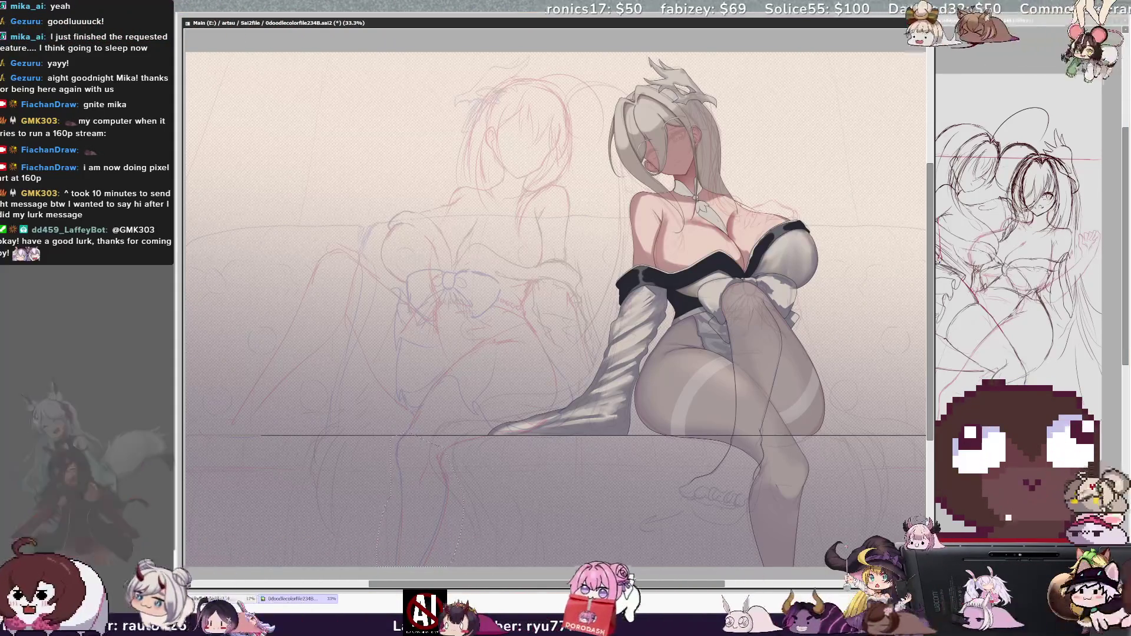
drag(420, 568, 448, 569)
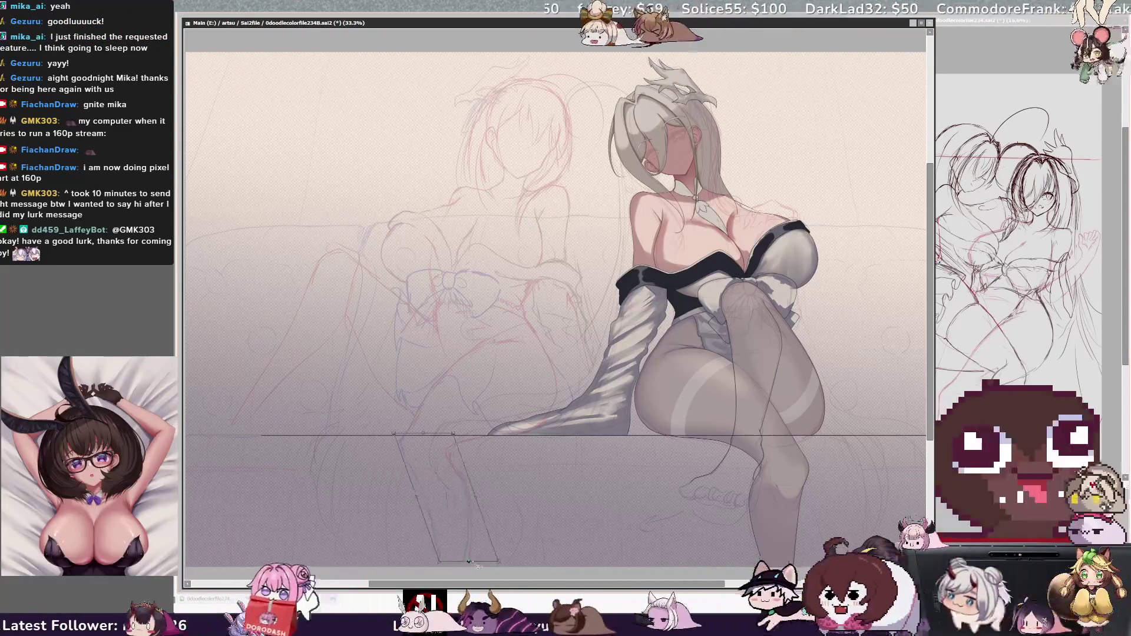
drag(513, 562, 506, 500)
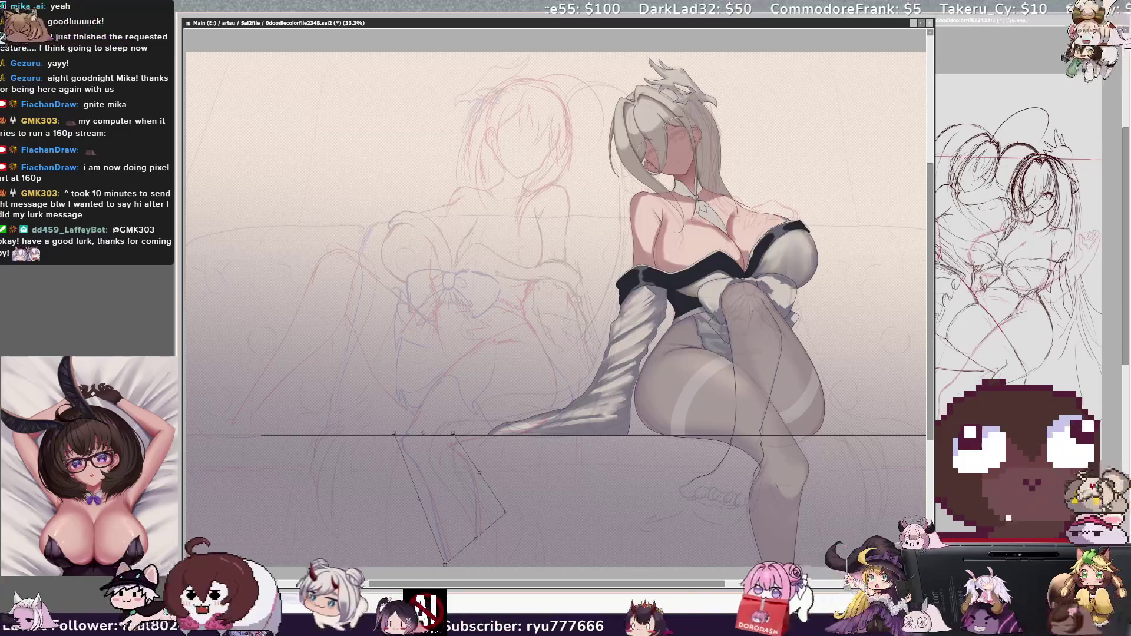
key(ctrl+d)
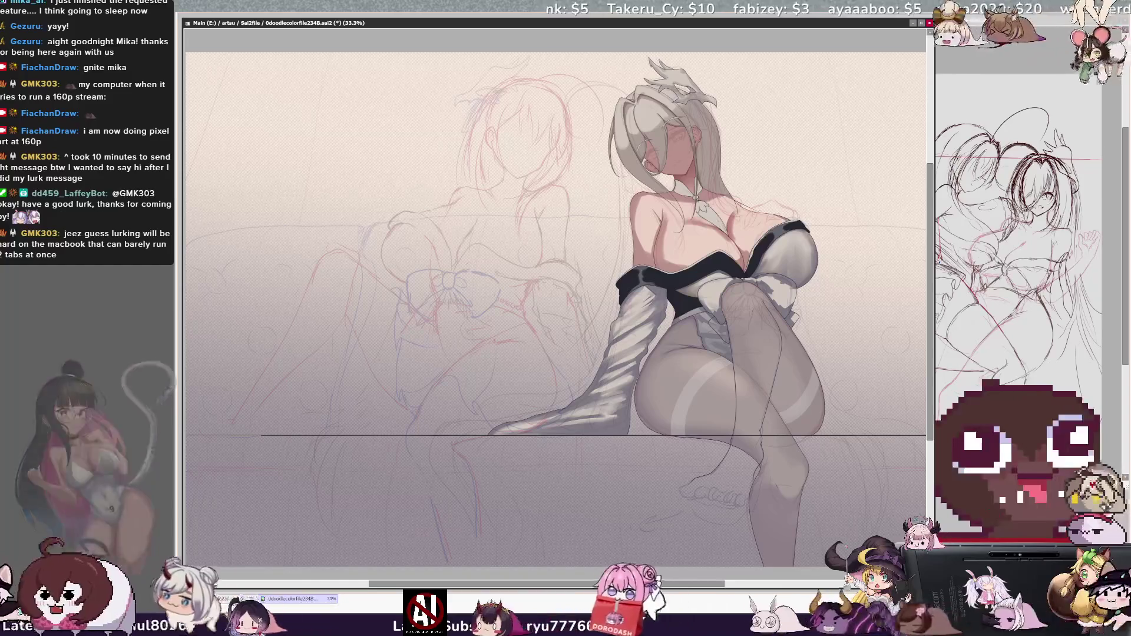
- Flip the canvas view horizontally to check the seated figure
key(h)
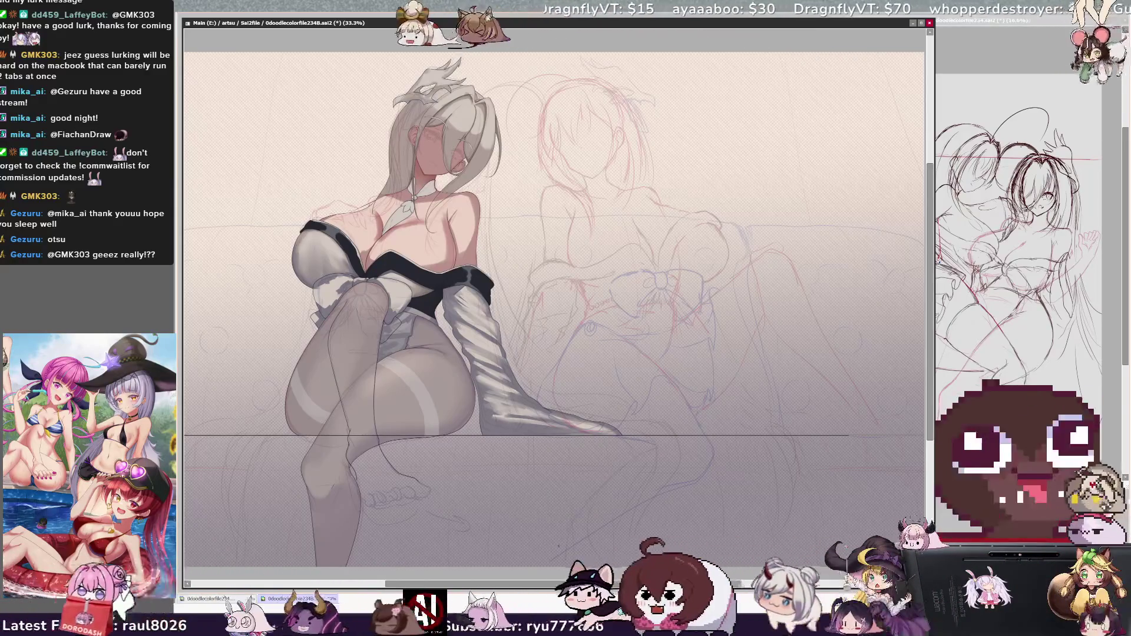
- Try the view rotated about 45° and mirrored, reset it upright, then mirror it again
key(h)
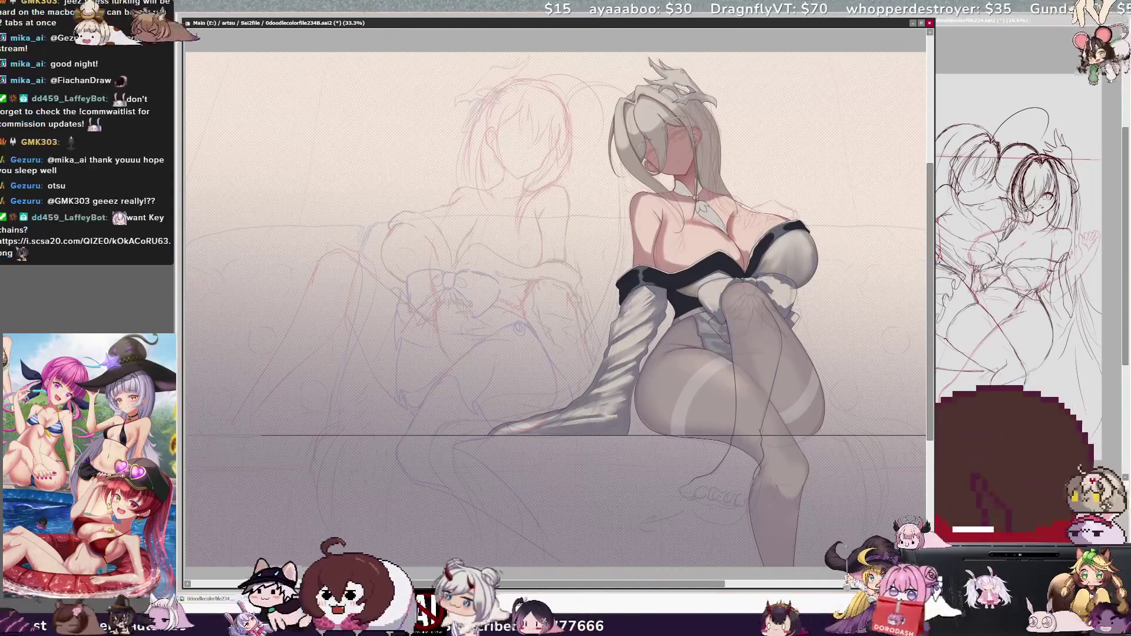
key(End)
key(End)
key(End)
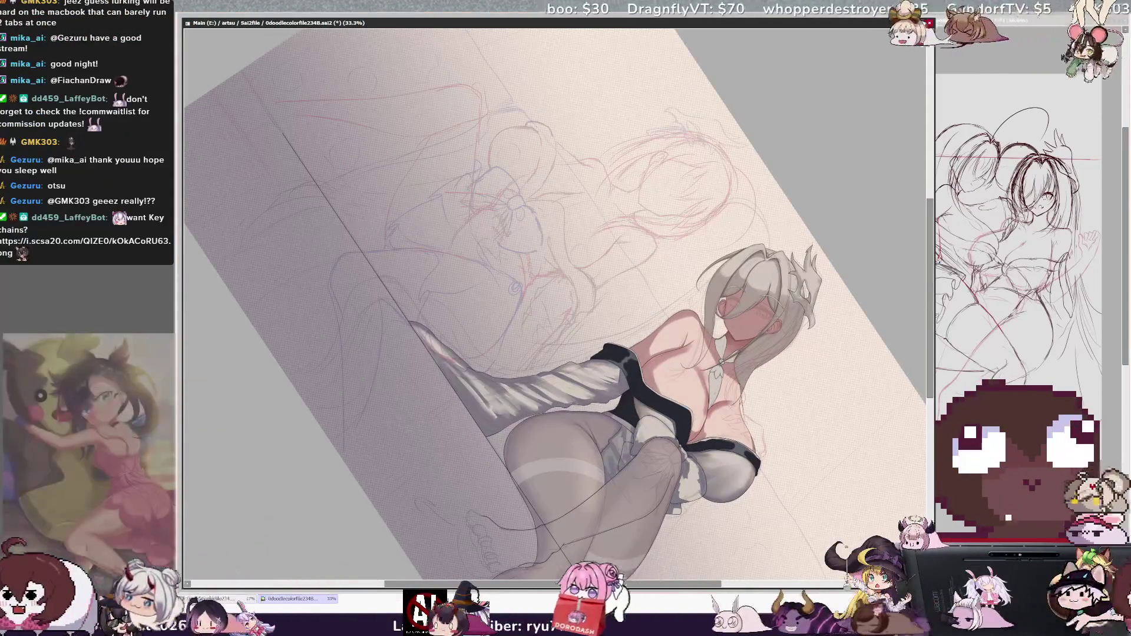
key(Delete)
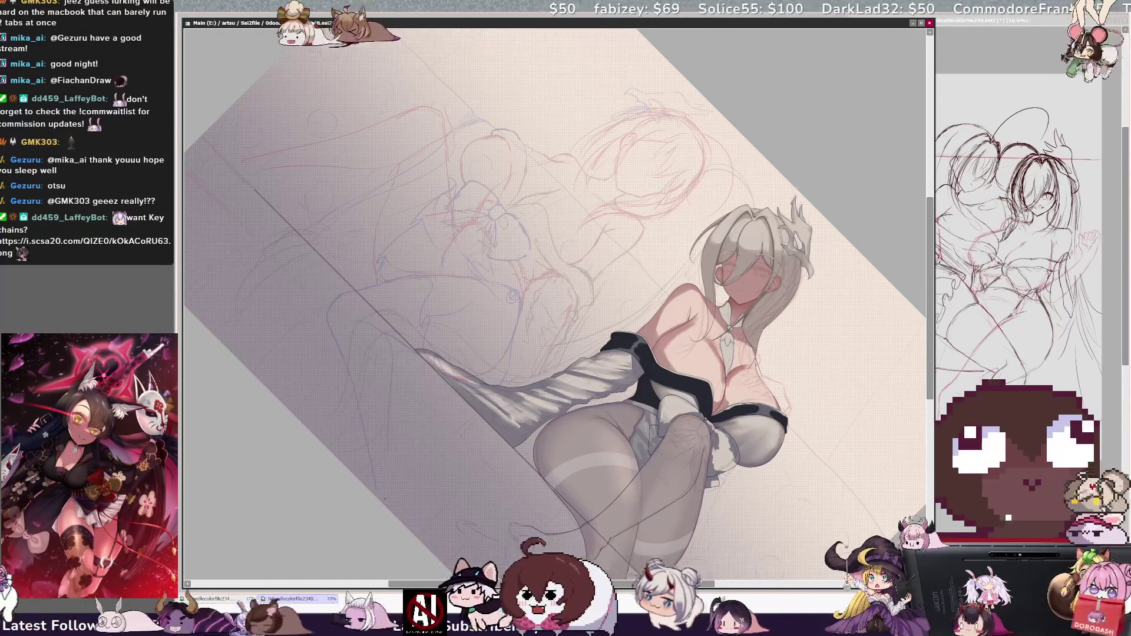
key(h)
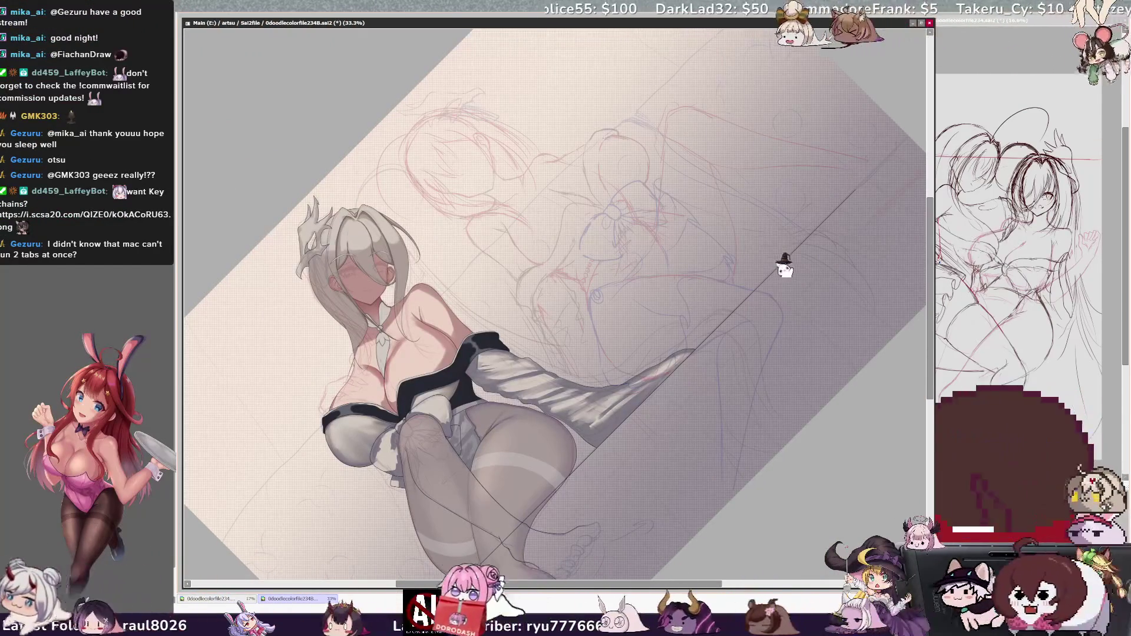
key(Home)
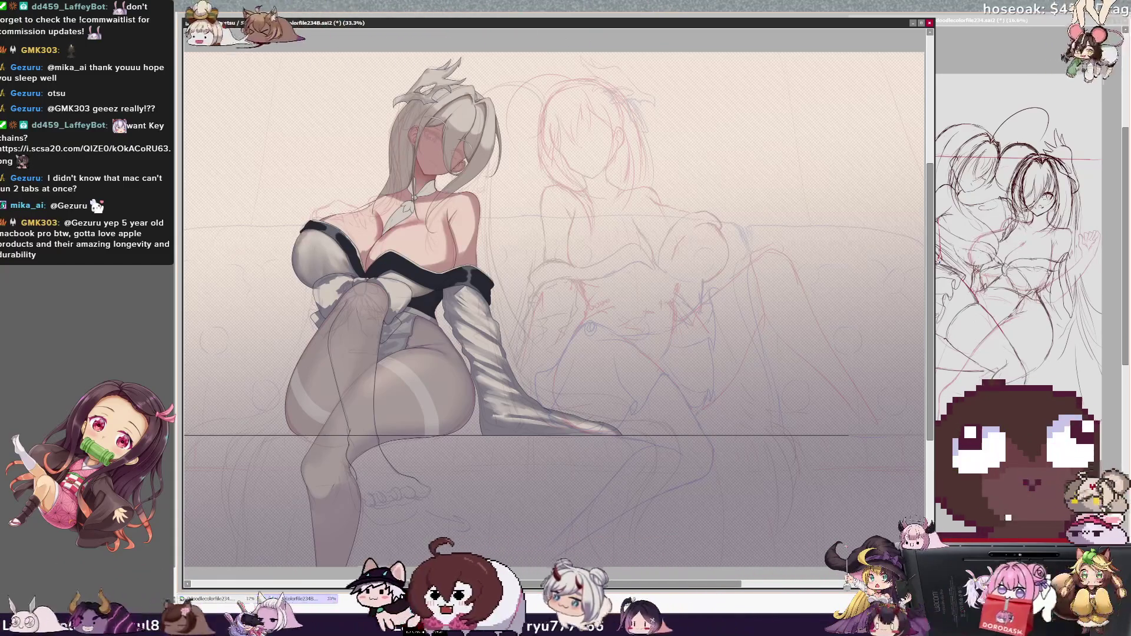
key(h)
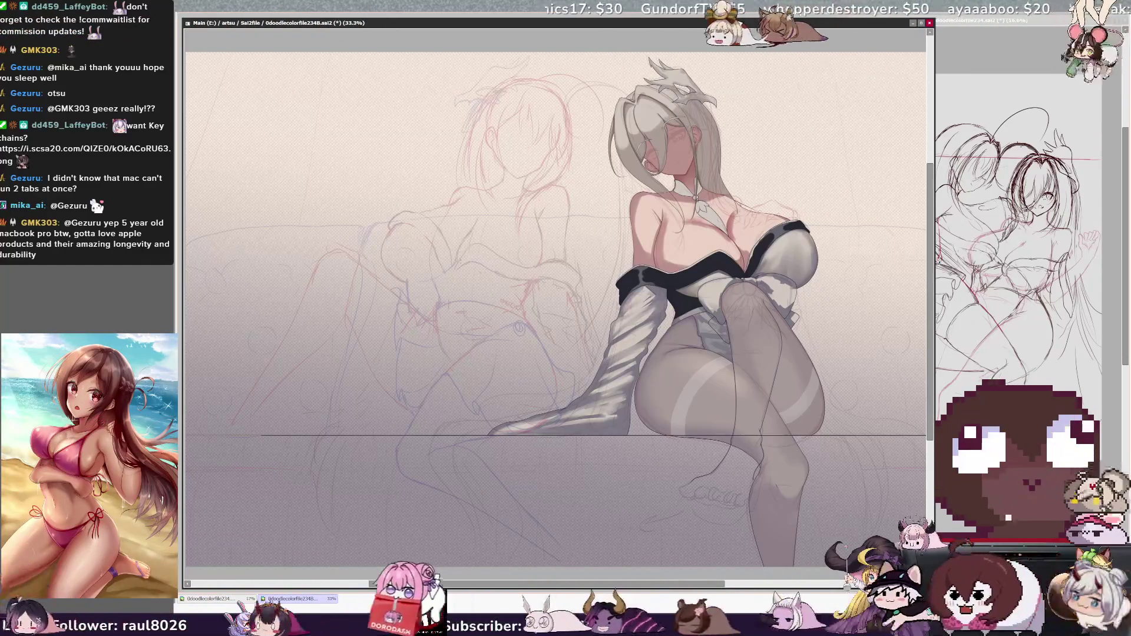
- Mirror the canvas to check the chest and outfit shading, then zoom out to the whole composition
key(h)
key(h)
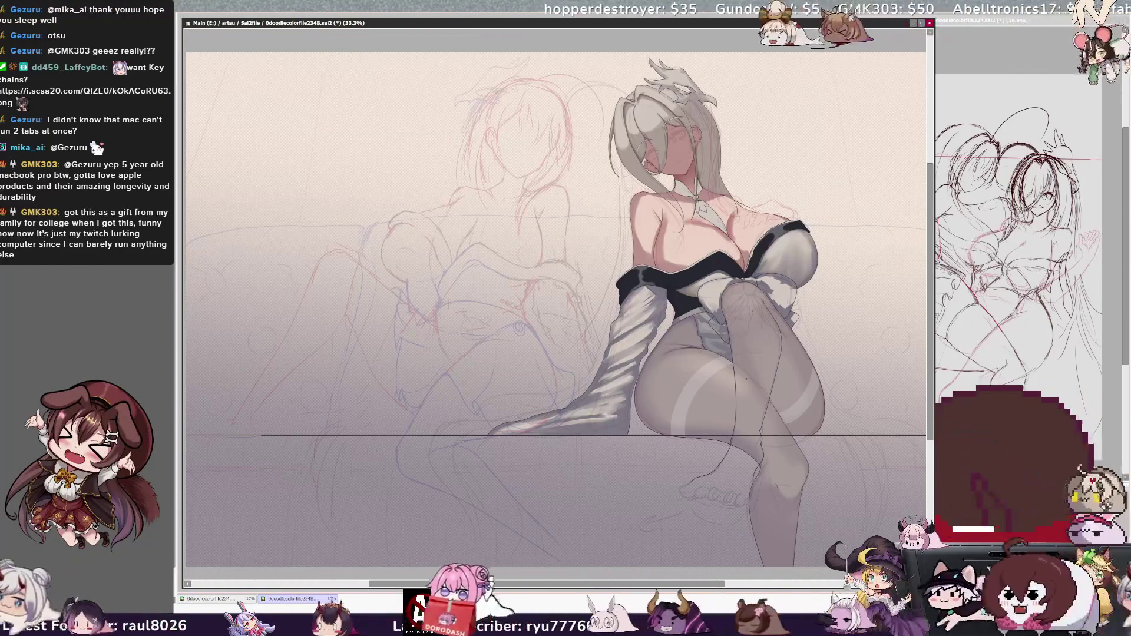
scroll(555, 307, up, 1)
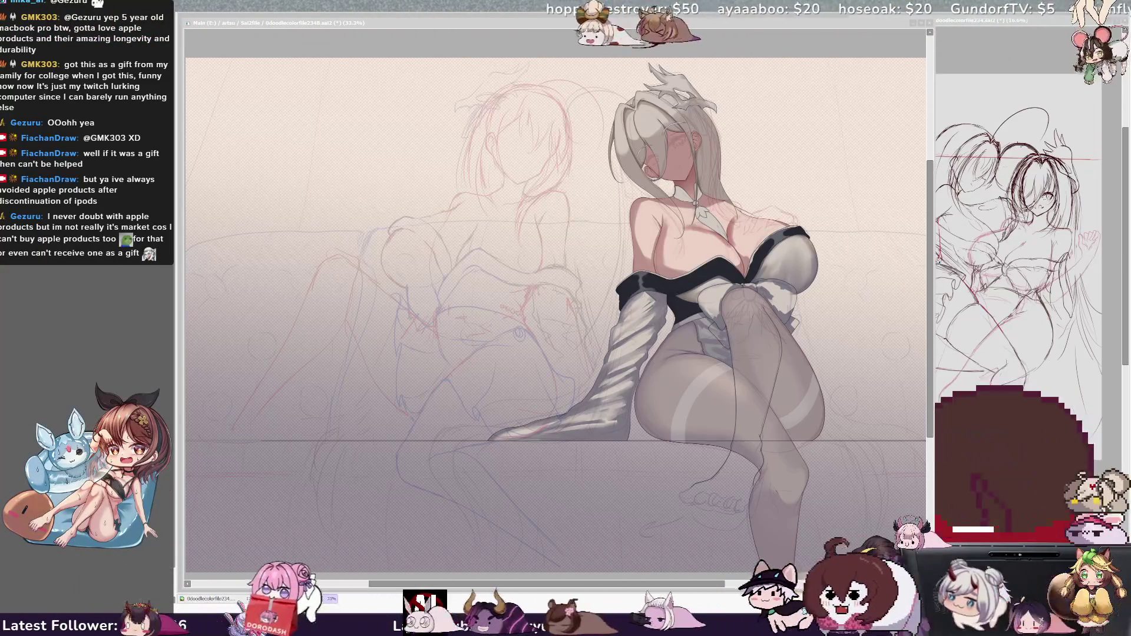
key(ctrl+minus)
- Zoom in and out repeatedly to check the hair, skin and outfit shading against the full composition
key(ctrl+plus)
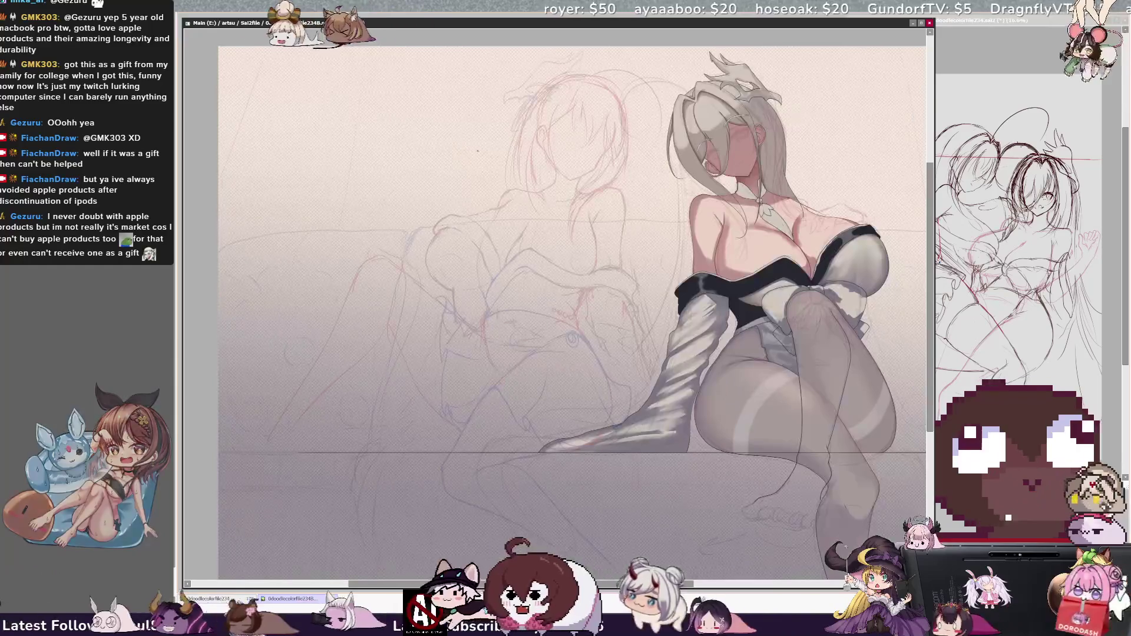
key(ctrl+minus)
key(ctrl+plus)
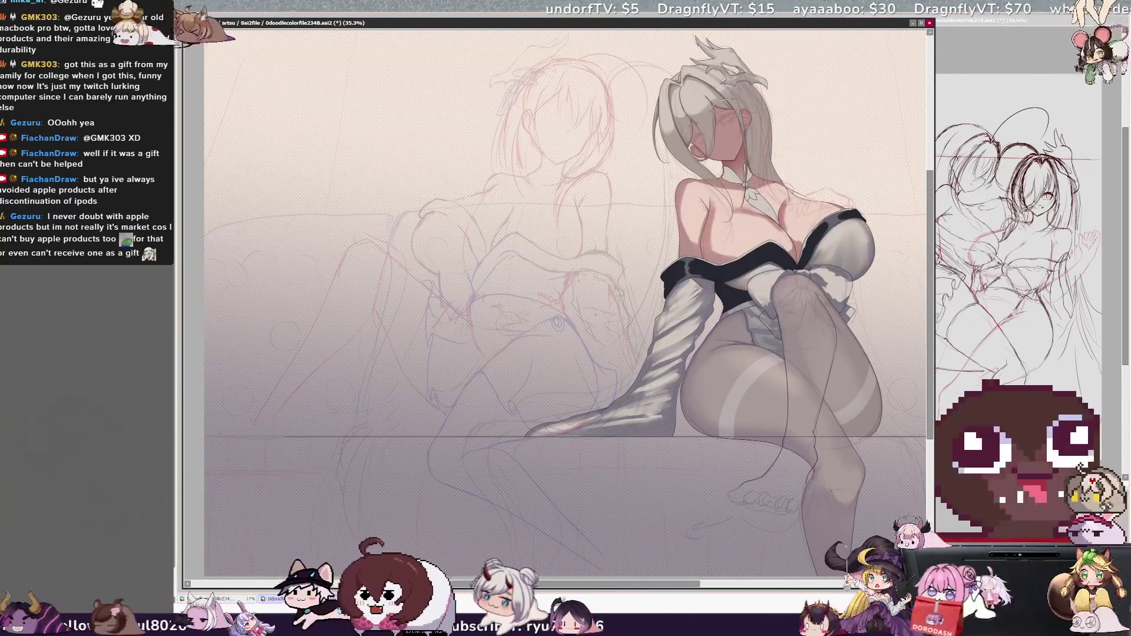
key(ctrl+minus)
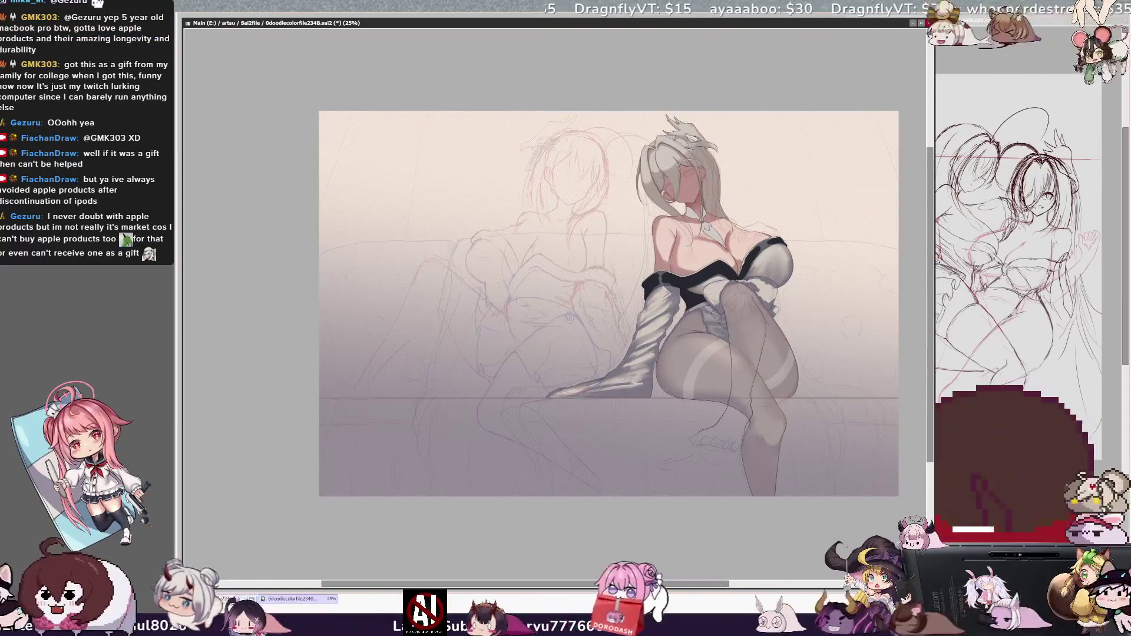
key(ctrl+plus)
key(ctrl+minus)
key(ctrl+plus)
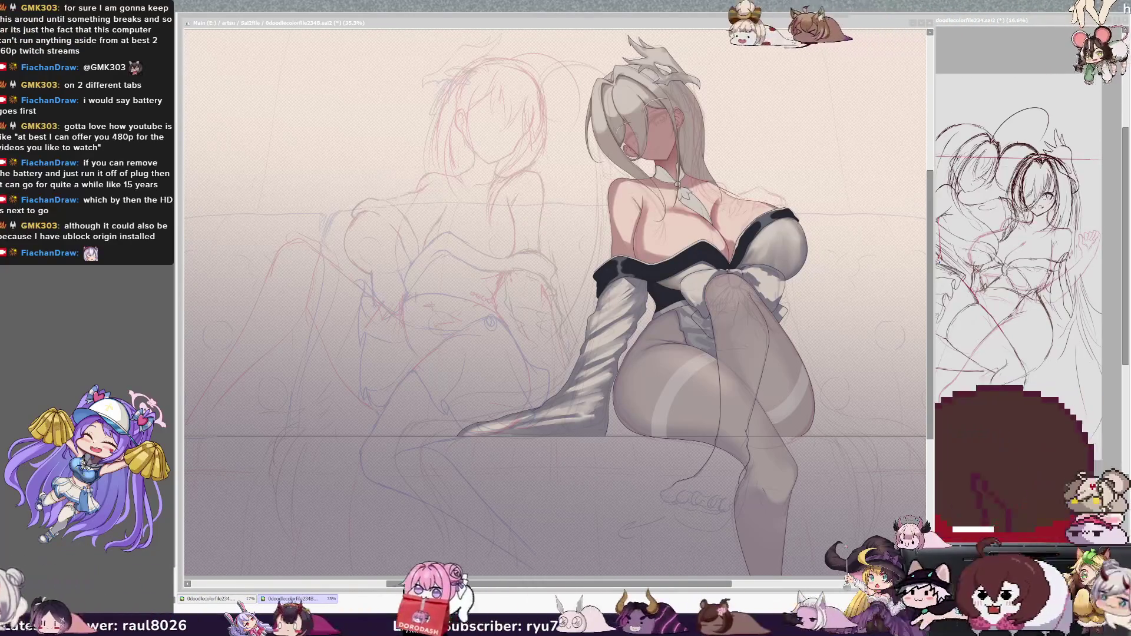
key(minus)
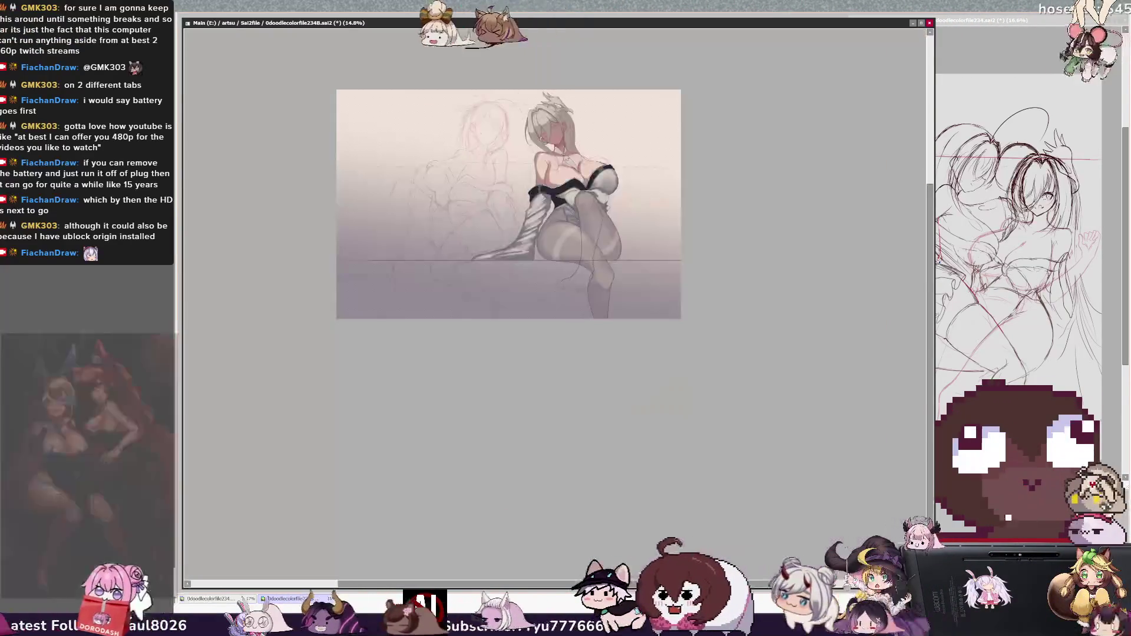
- Zoom in to about 70% on the woman's face and chest, then mirror the view
key(plus)
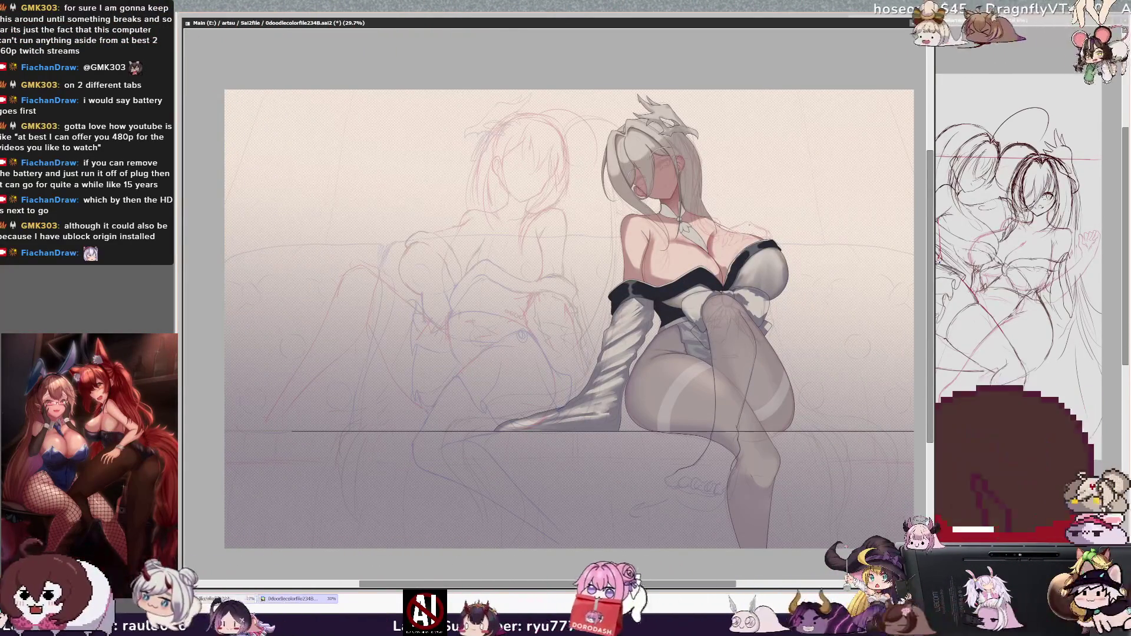
scroll(725, 212, up, 5)
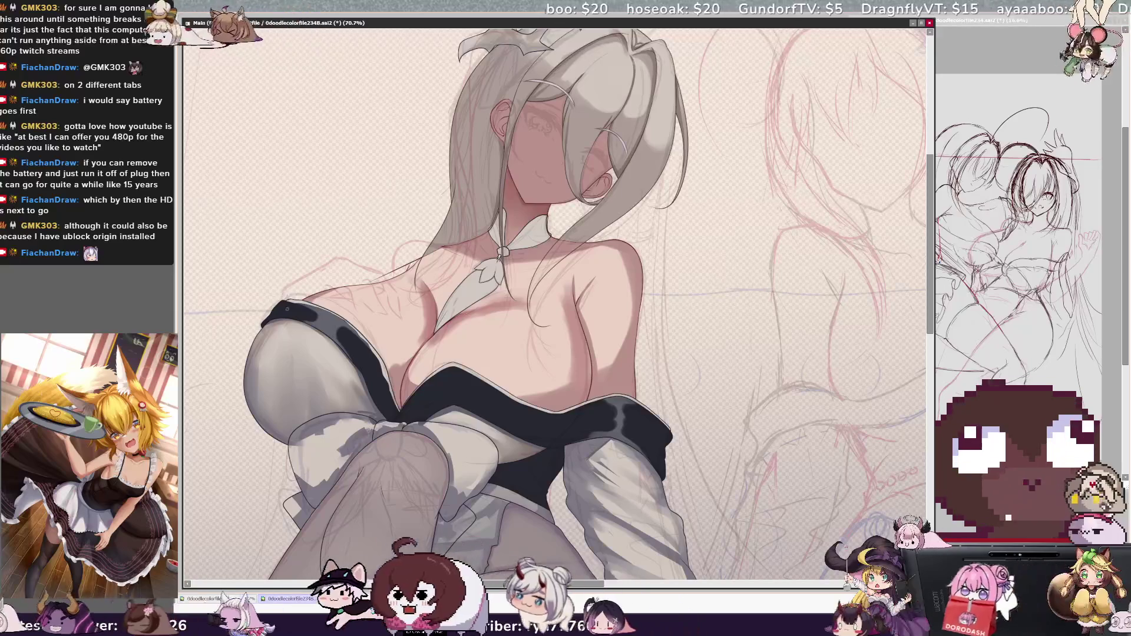
key(h)
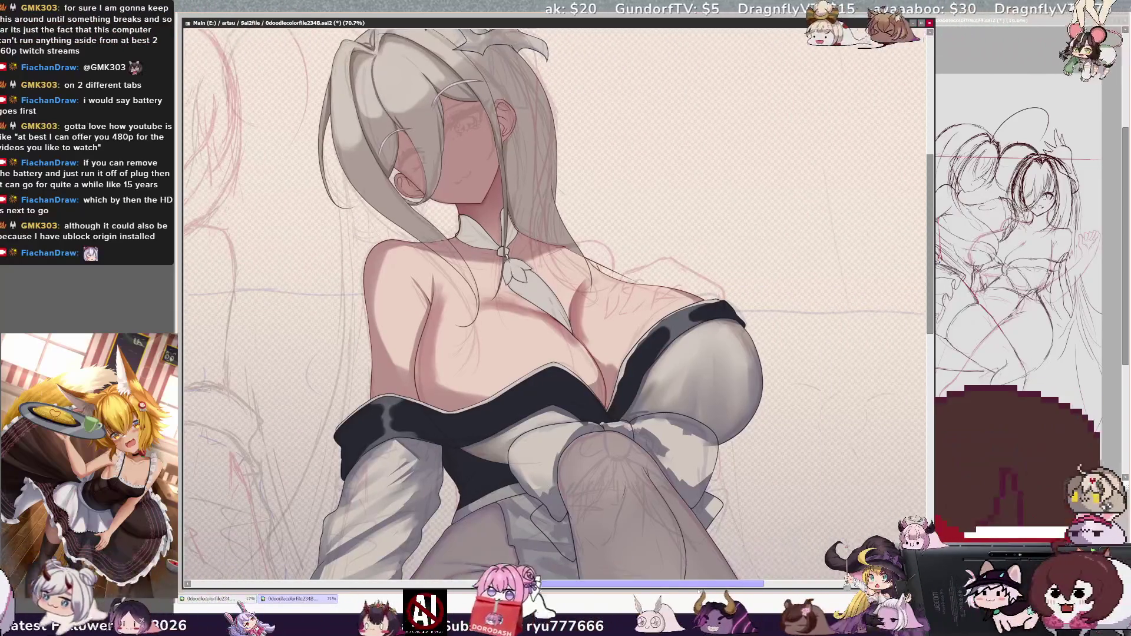
- Pan the mirrored view across the woman's upper body to inspect her face, hair and top
drag(721, 301, 583, 301)
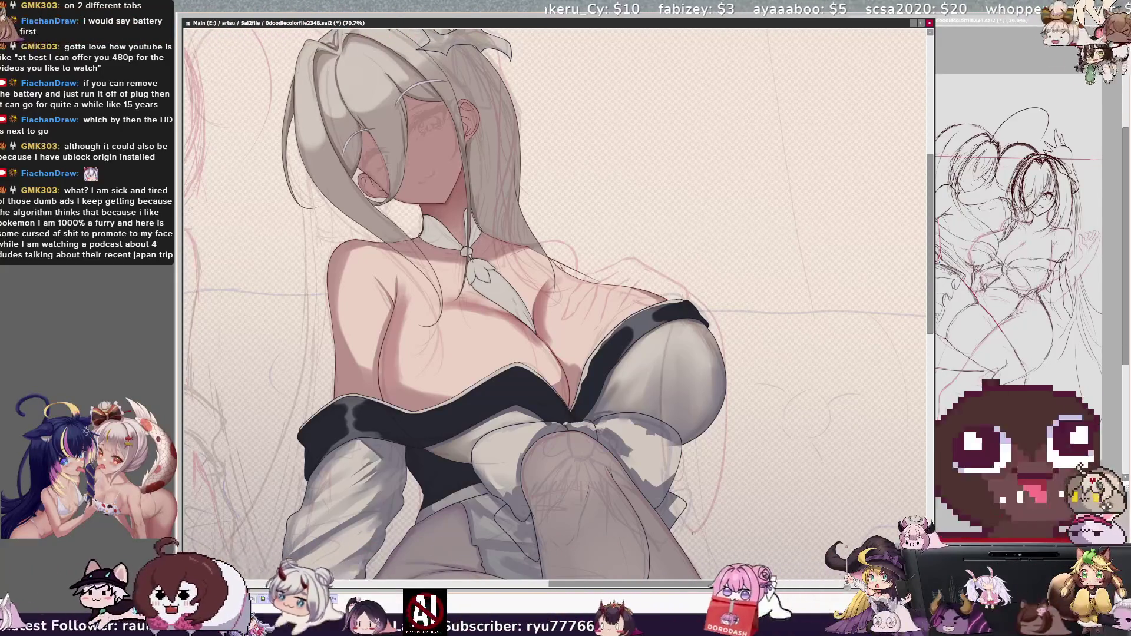
- Zoom out to the whole artwork, then scroll-zoom back in to 35.3% on the seated figure
key(ctrl+minus)
key(ctrl+minus)
key(ctrl+minus)
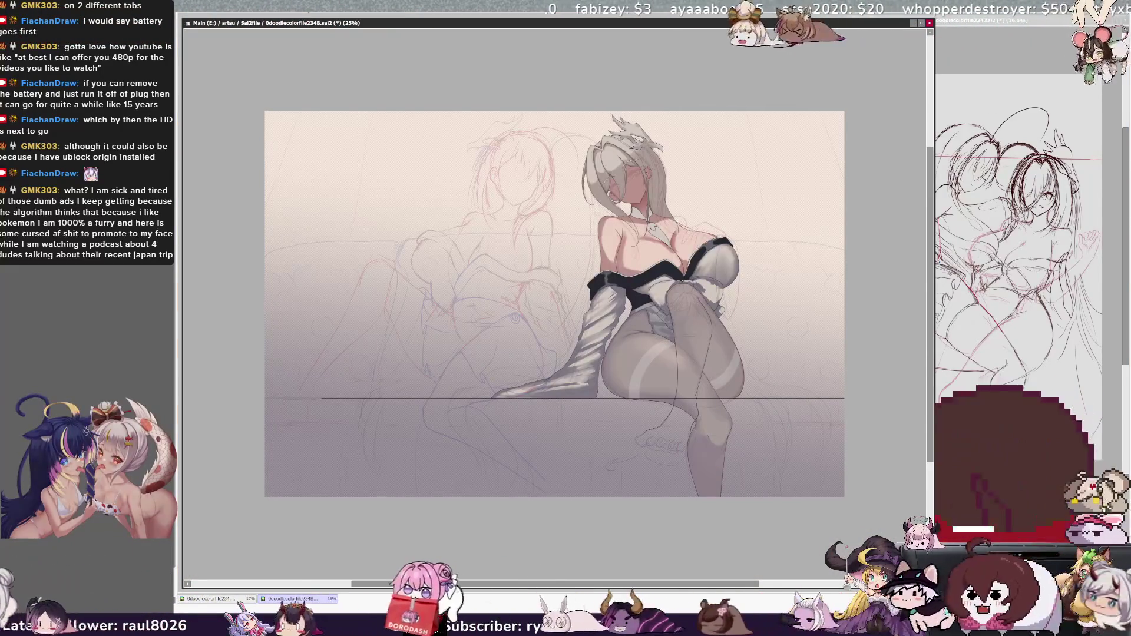
scroll(554, 304, right, 2)
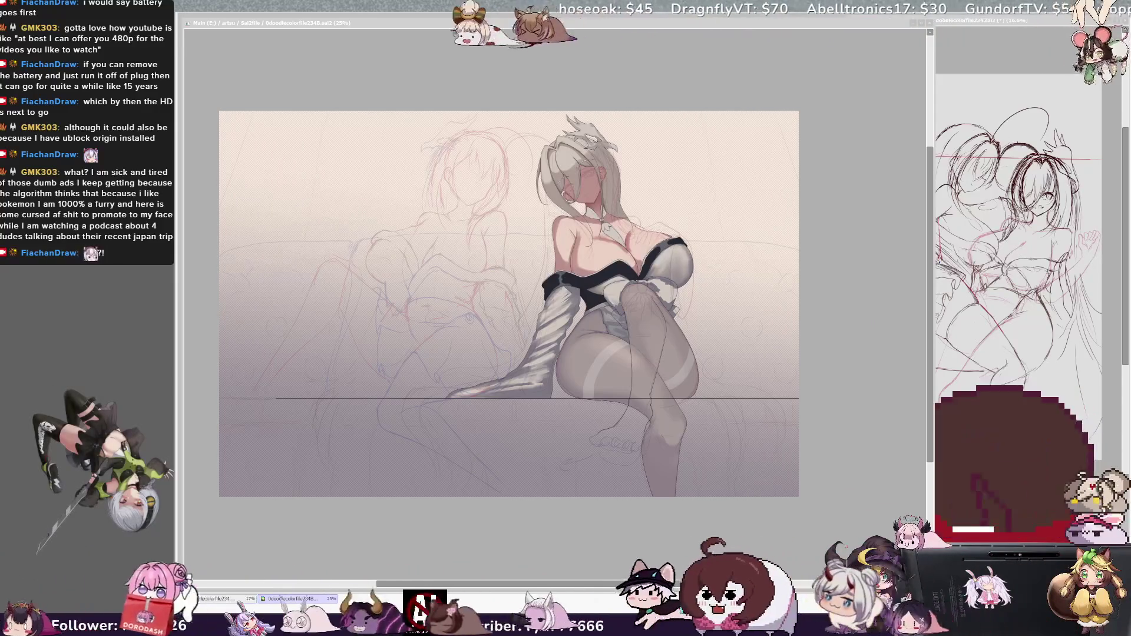
scroll(319, 403, up, 1)
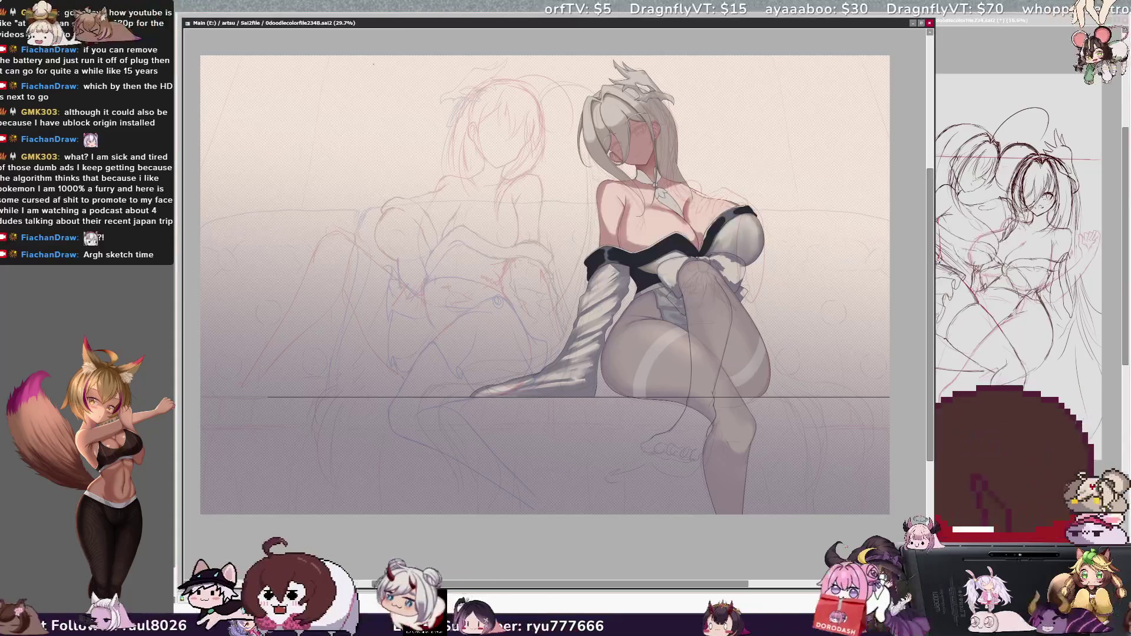
scroll(356, 122, up, 1)
scroll(553, 306, down, 1)
scroll(553, 306, up, 1)
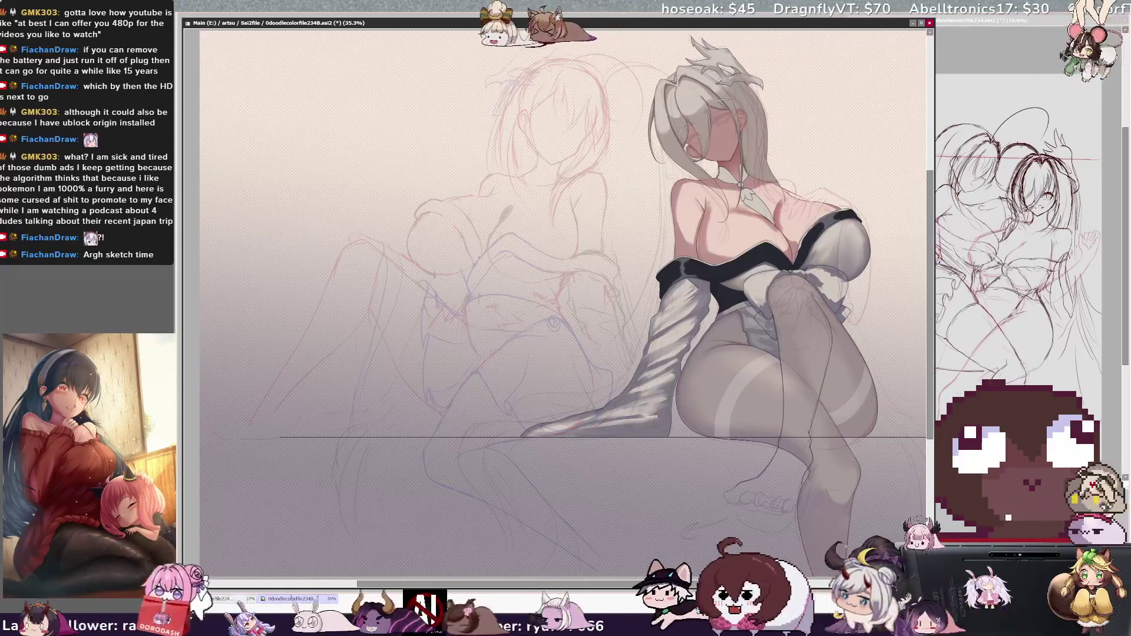
- Mirror the canvas view to check the refined skin, hair and grey outfit shading
key(h)
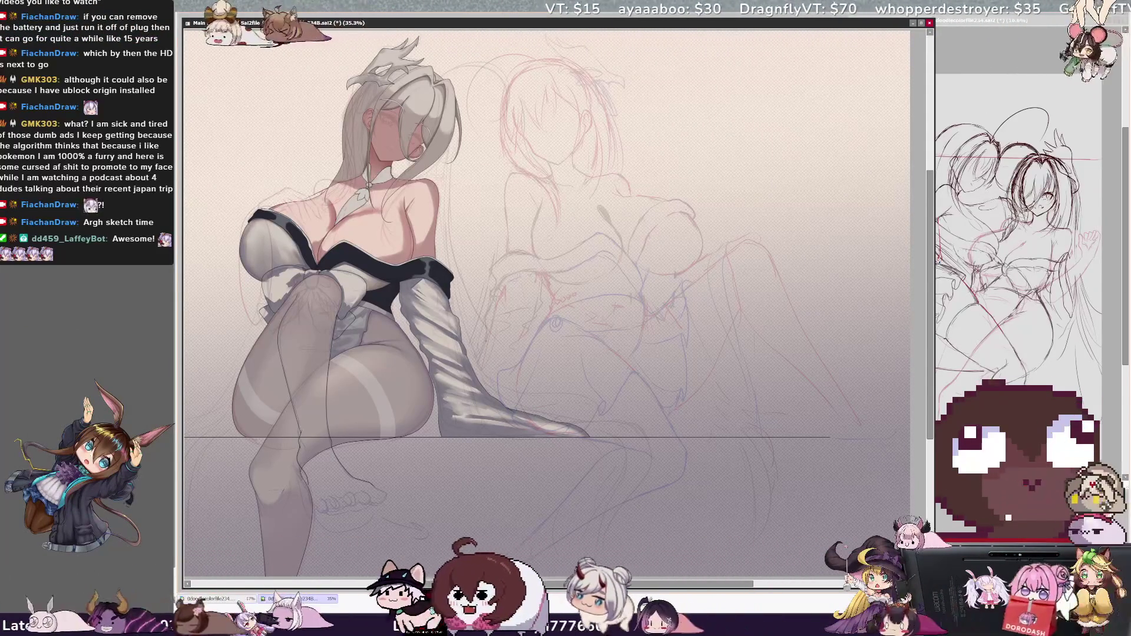
key(h)
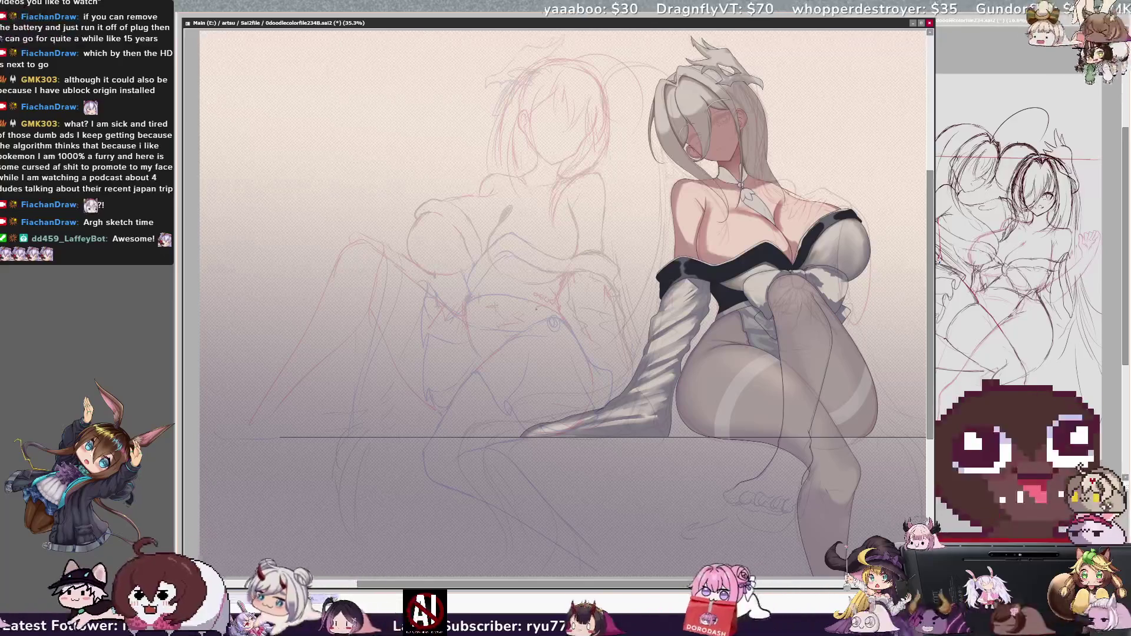
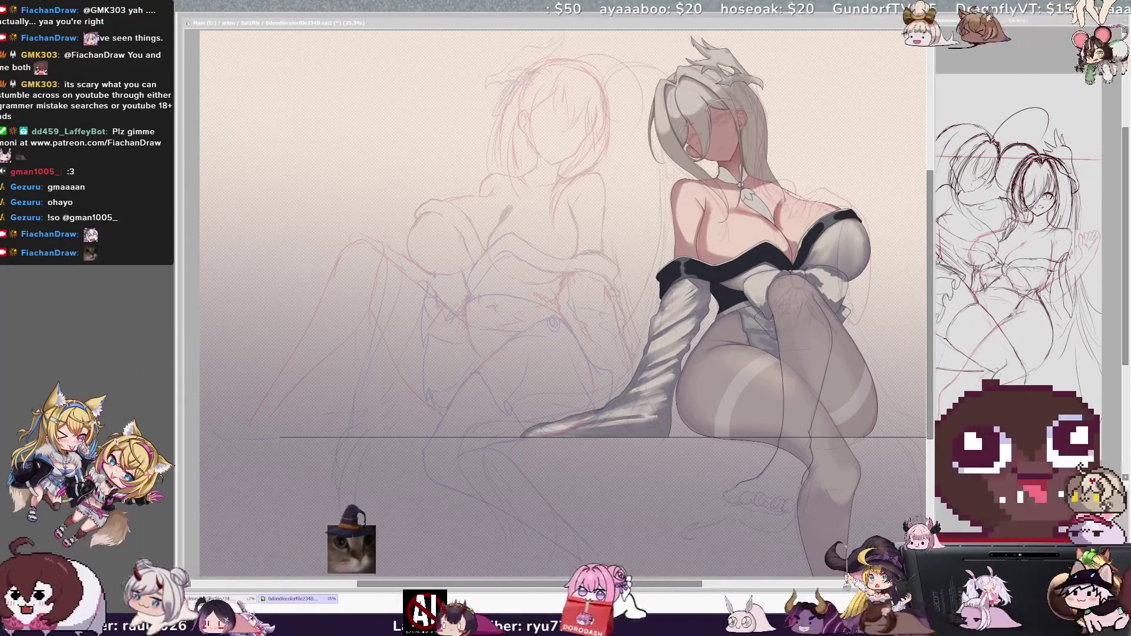
- Zoom the canvas out to fit the whole seated grey-haired woman illustration in the window
scroll(562, 303, down, 3)
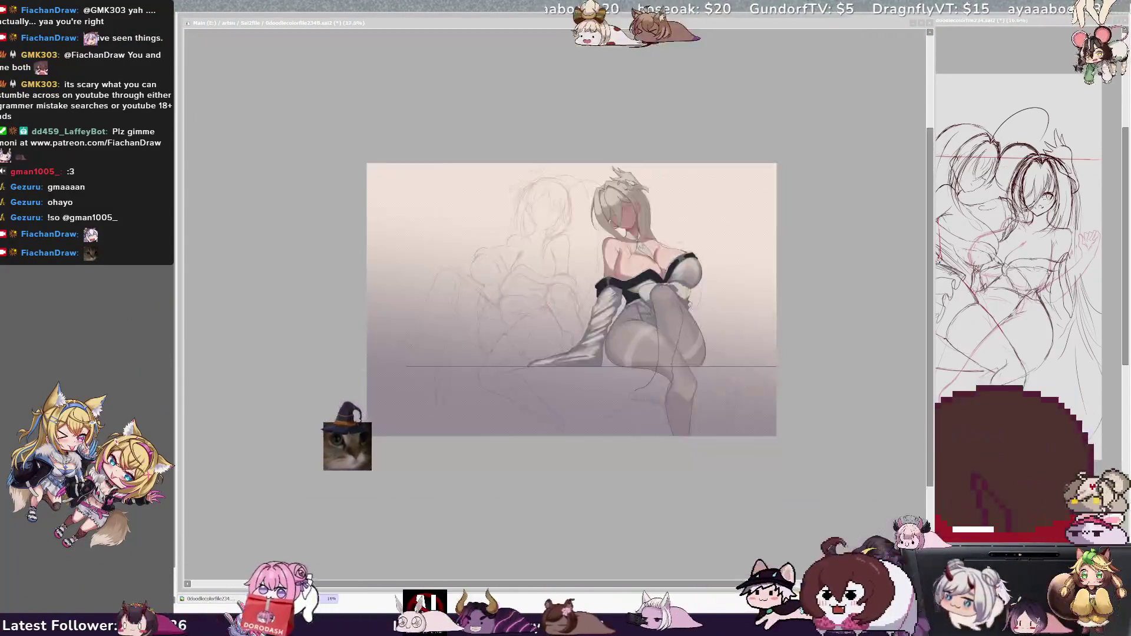
scroll(604, 325, up, 2)
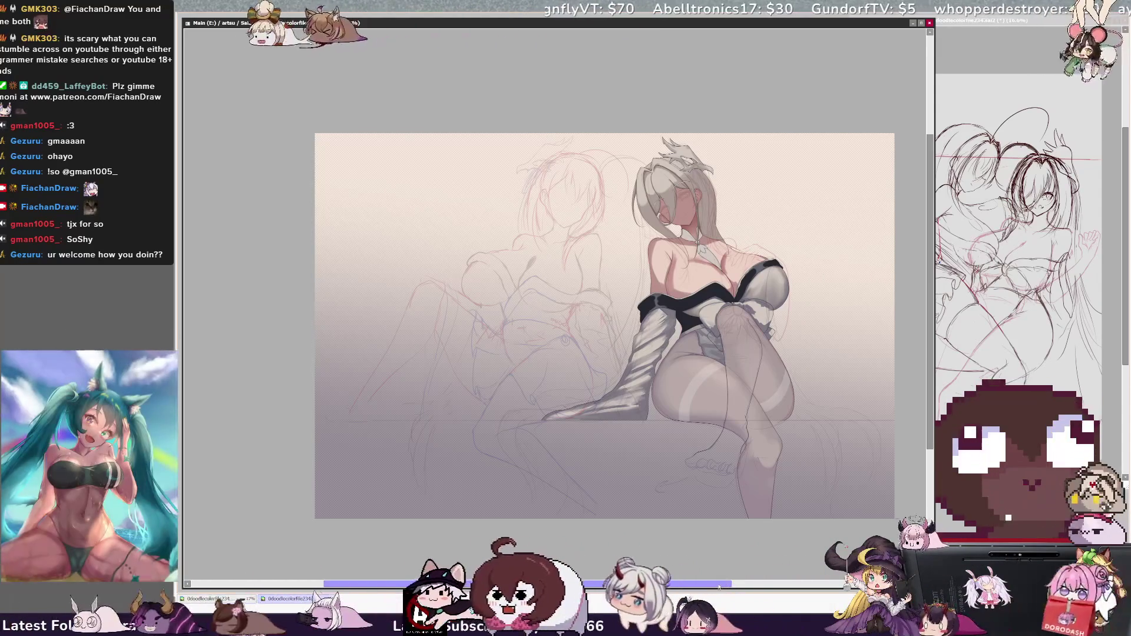
- Zoom in to 35.3% on the figure and flip the view horizontally to check proportions, then restore it
scroll(446, 297, up, 1)
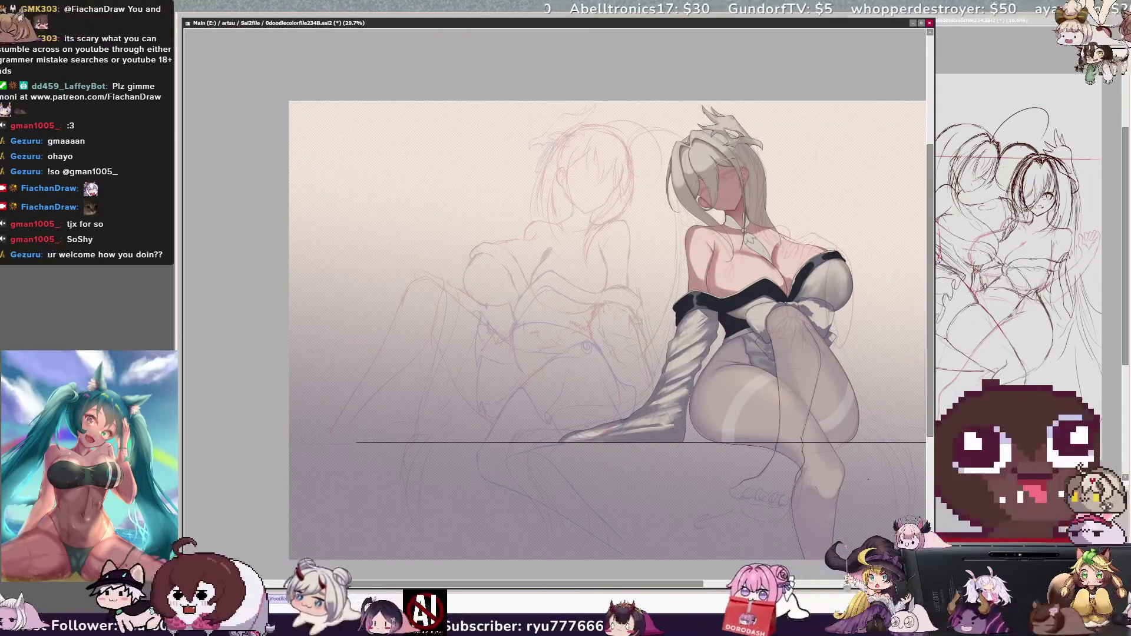
scroll(883, 489, up, 1)
scroll(554, 295, down, 1)
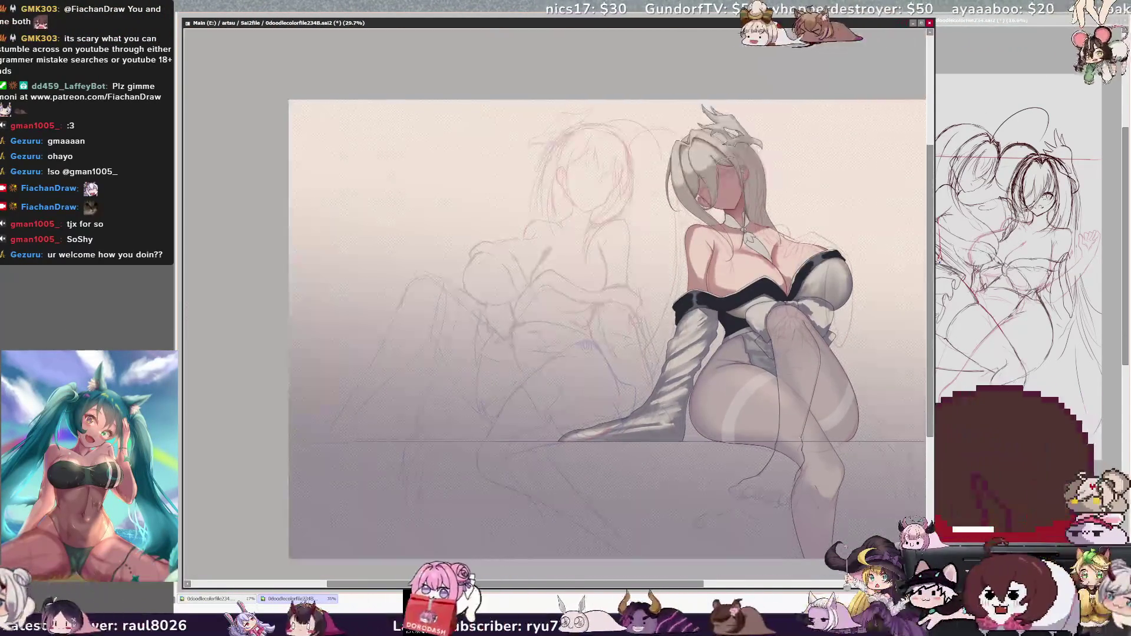
key(h)
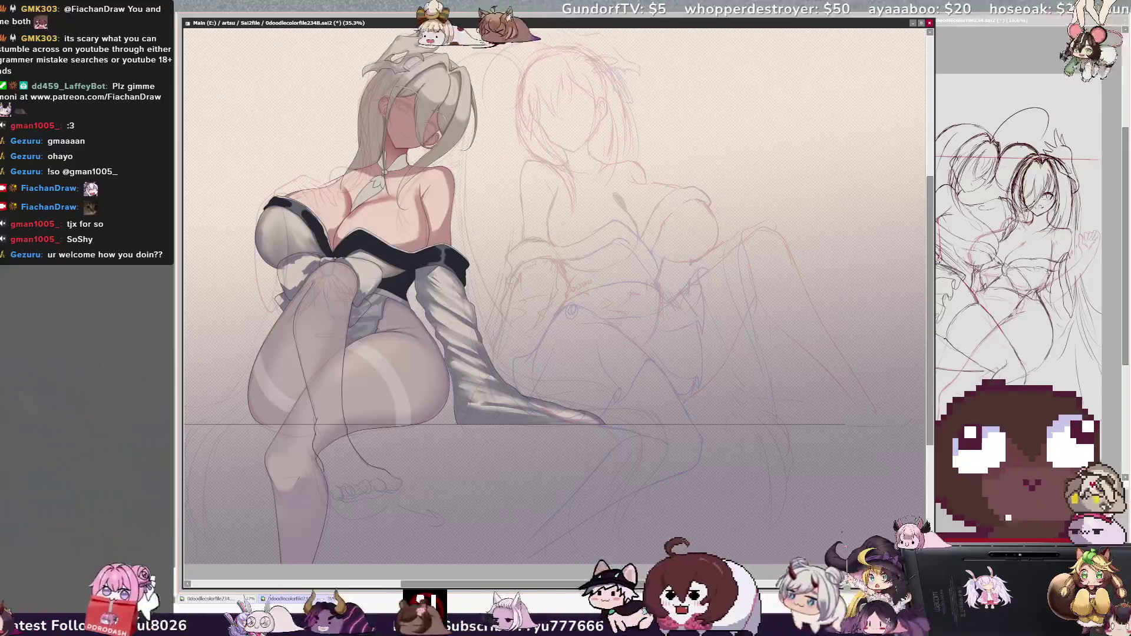
key(h)
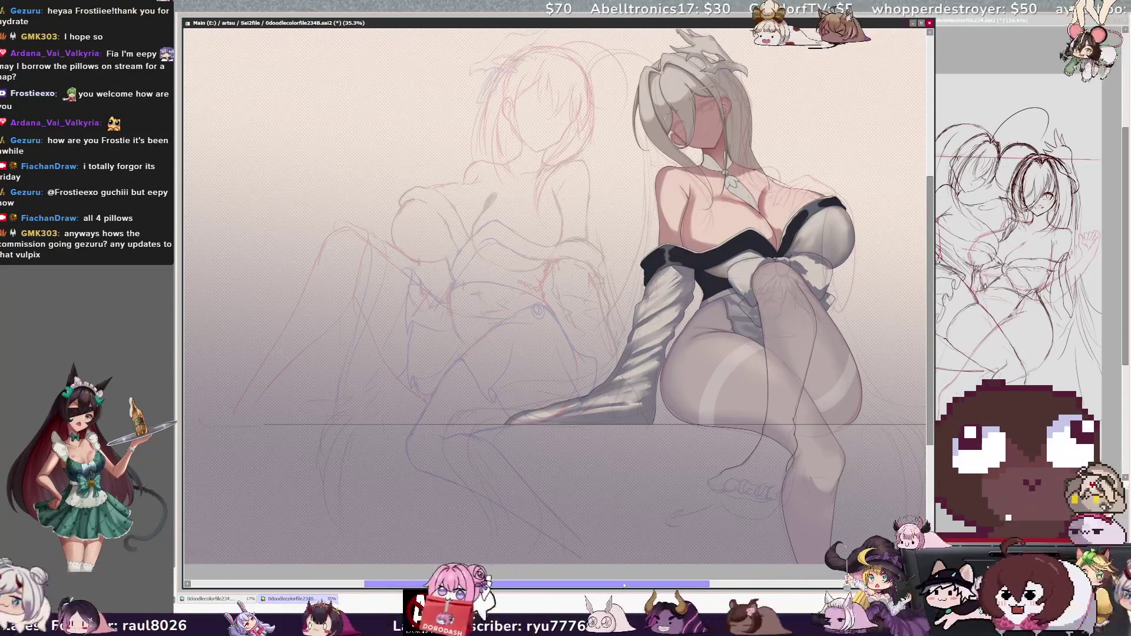
scroll(554, 295, right, 1)
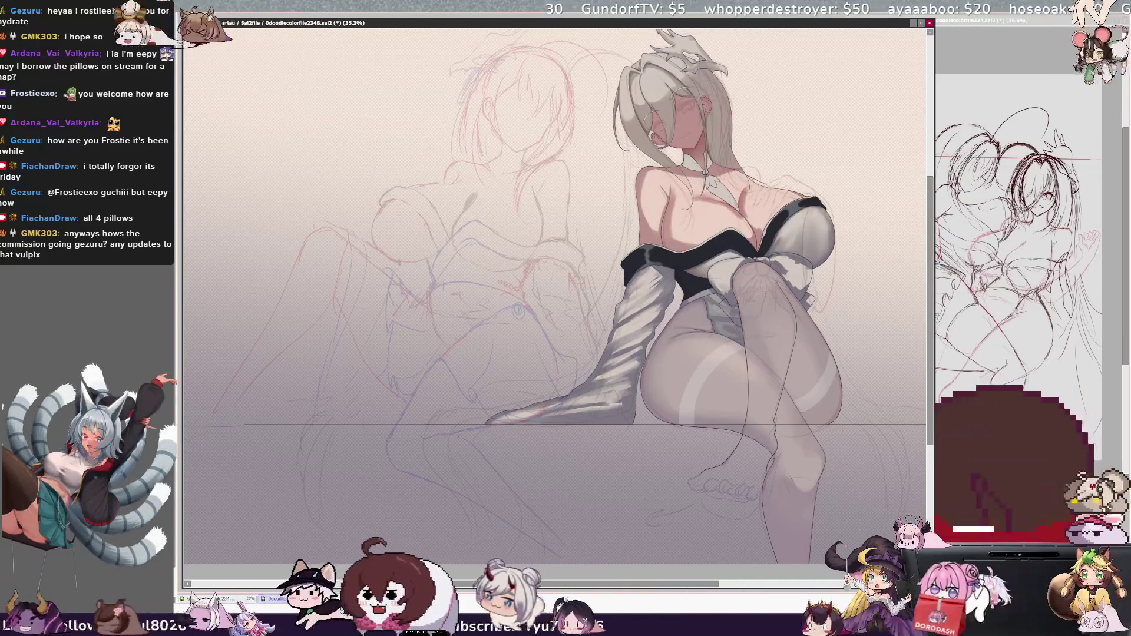
ctrl+shift+click(444, 437)
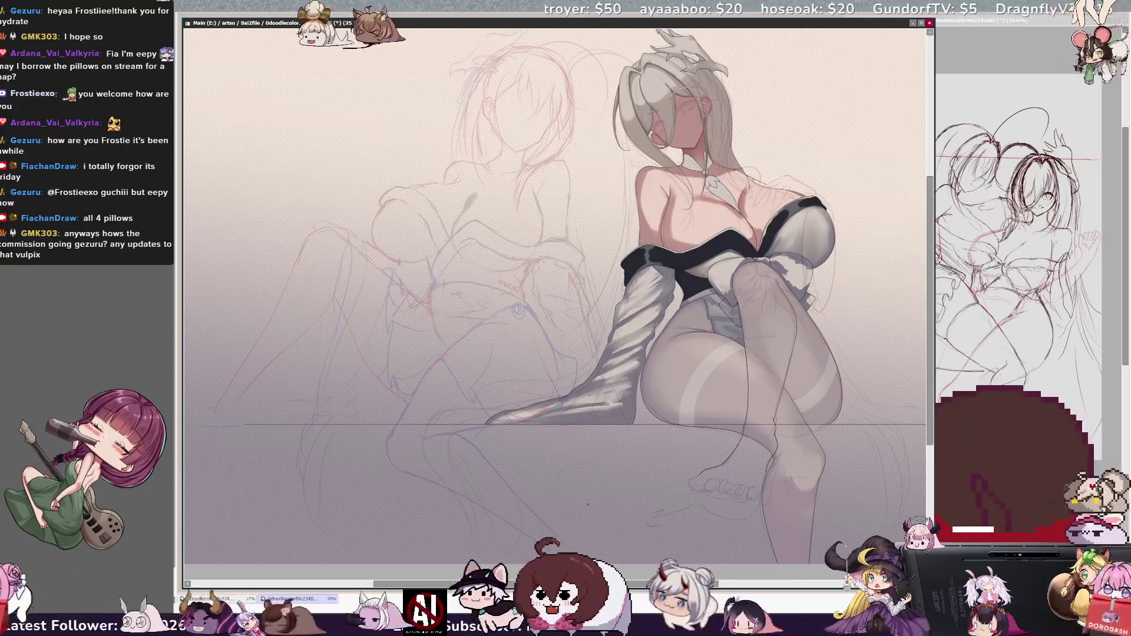
key(h)
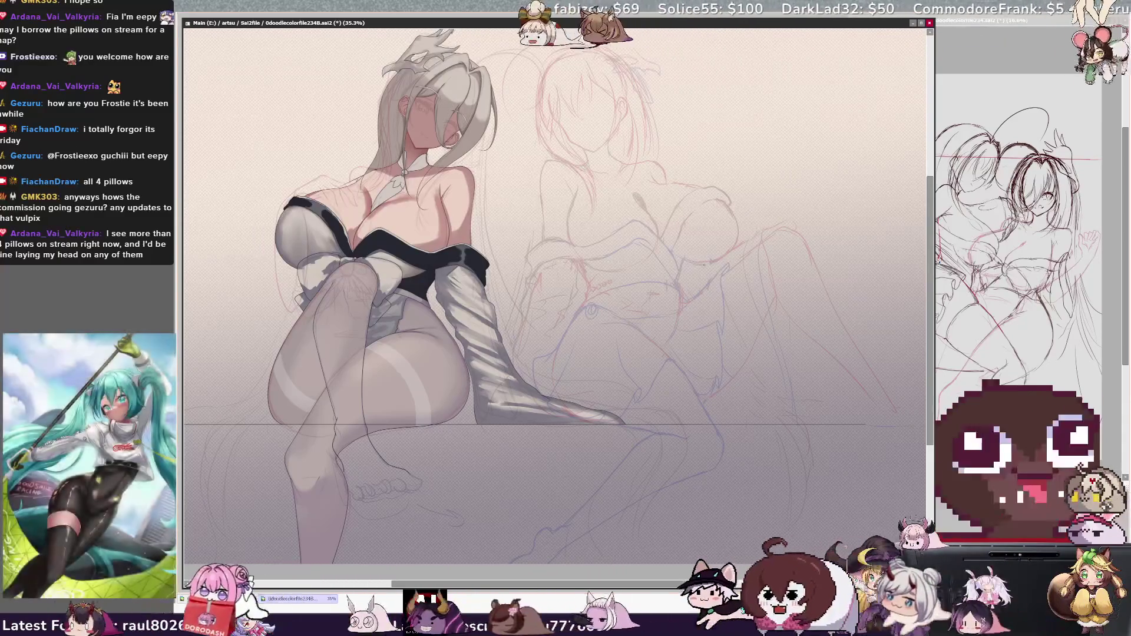
key(h)
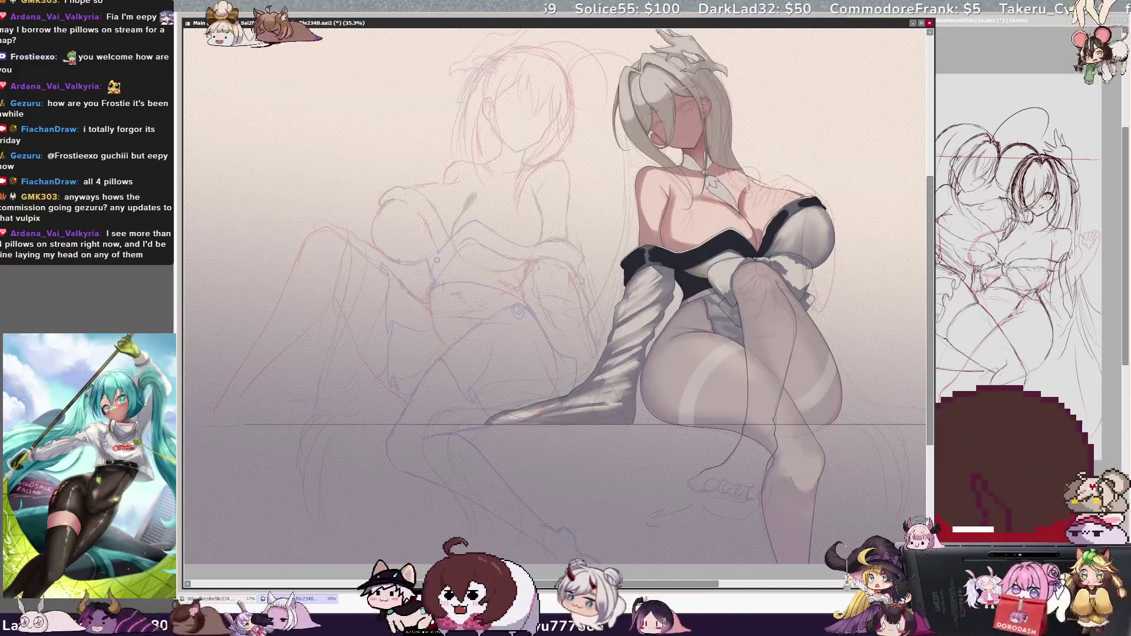